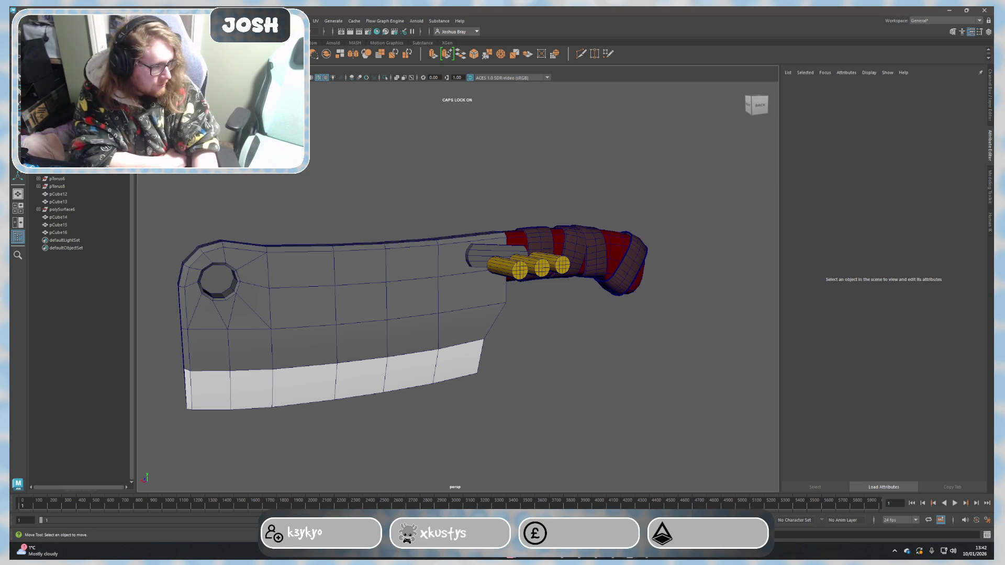
Step: Bring the Maya window back and orbit to a side view of the cleaver
{"action": "key", "text": "super+d"}
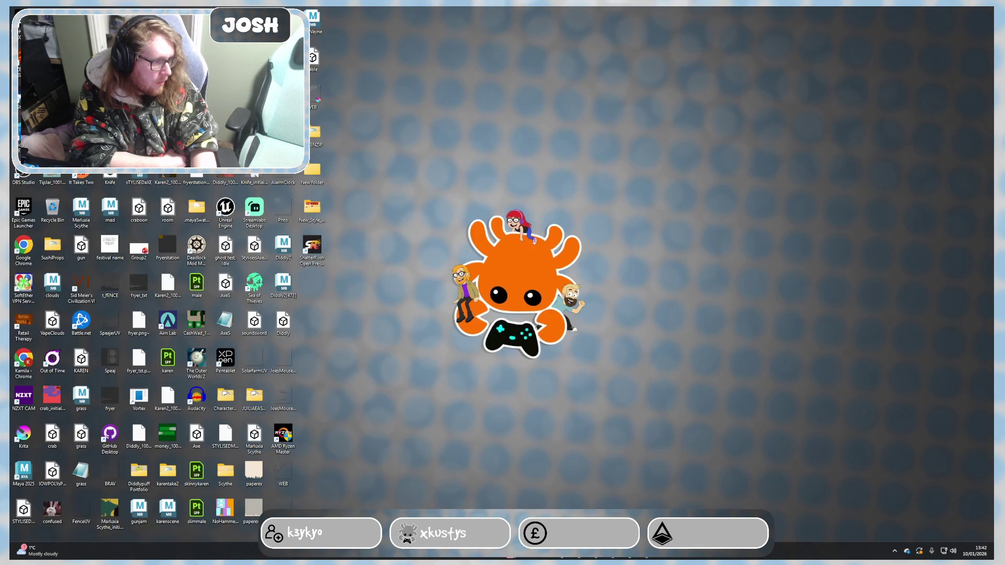
{"action": "key", "text": "super+d"}
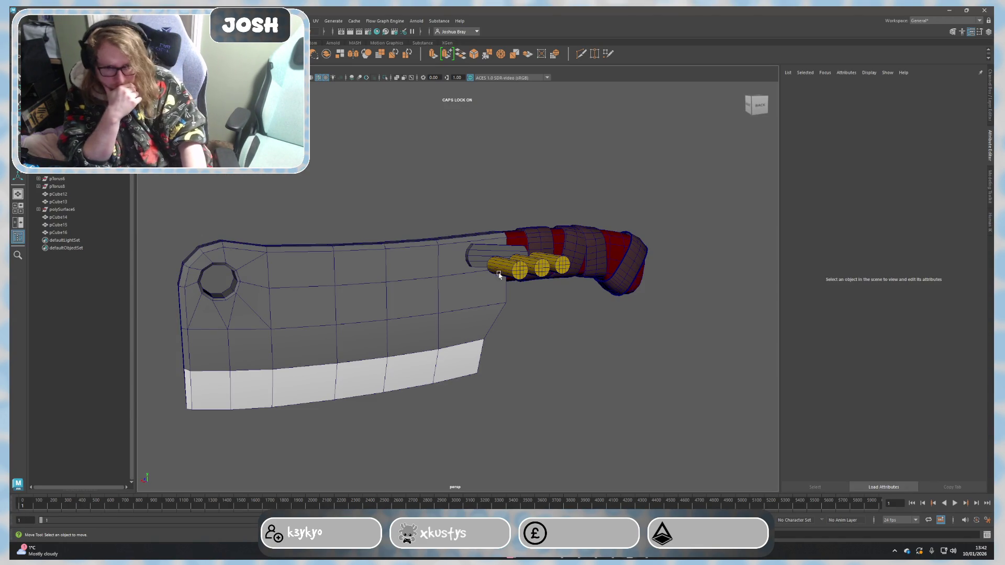
{"action": "mouse_move", "coordinate": [646, 386]}
{"action": "left_mouse_down", "text": "alt"}
{"action": "mouse_move", "coordinate": [675, 419]}
{"action": "mouse_move", "coordinate": [691, 410]}
{"action": "left_mouse_up", "text": "alt"}
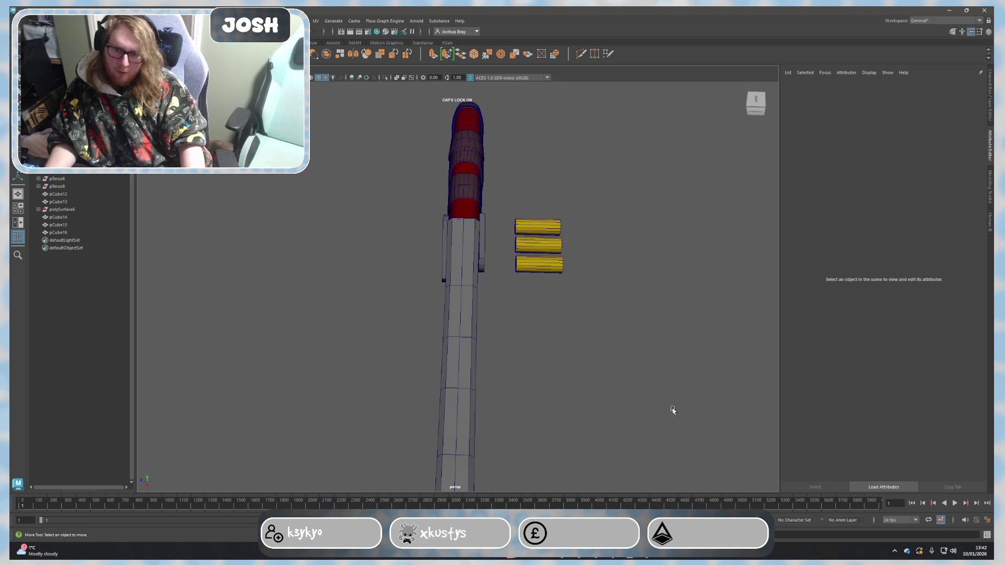
{"action": "mouse_move", "coordinate": [780, 291]}
{"action": "left_mouse_down"}
{"action": "mouse_move", "coordinate": [751, 291]}
{"action": "mouse_move", "coordinate": [795, 291]}
{"action": "left_mouse_up"}
{"action": "mouse_move", "coordinate": [675, 267]}
{"action": "left_mouse_down", "text": "alt"}
{"action": "mouse_move", "coordinate": [628, 262]}
{"action": "mouse_move", "coordinate": [605, 281]}
{"action": "mouse_move", "coordinate": [627, 290]}
{"action": "left_mouse_up", "text": "alt"}
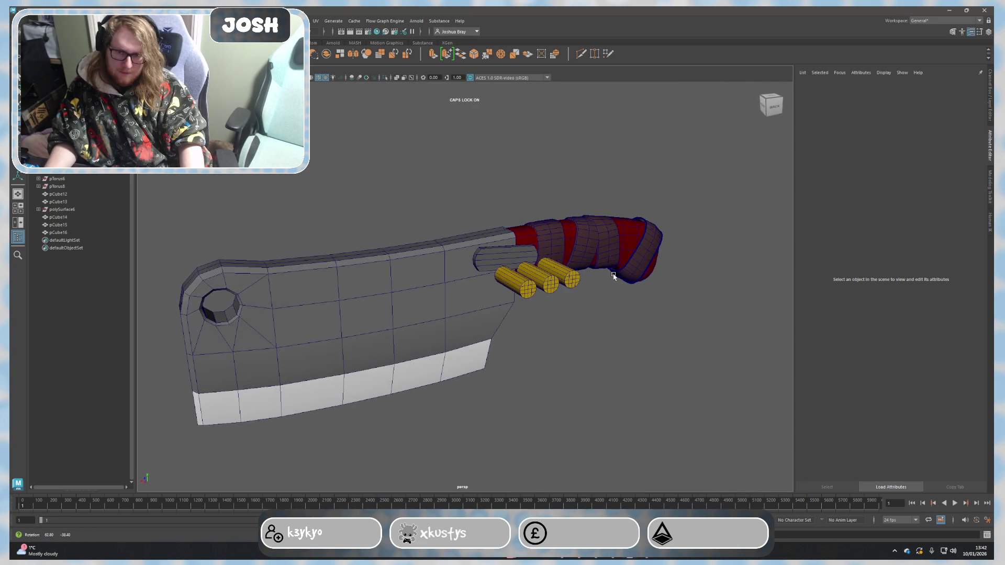
{"action": "scroll", "coordinate": [640, 333], "scroll_direction": "down", "scroll_amount": 4}
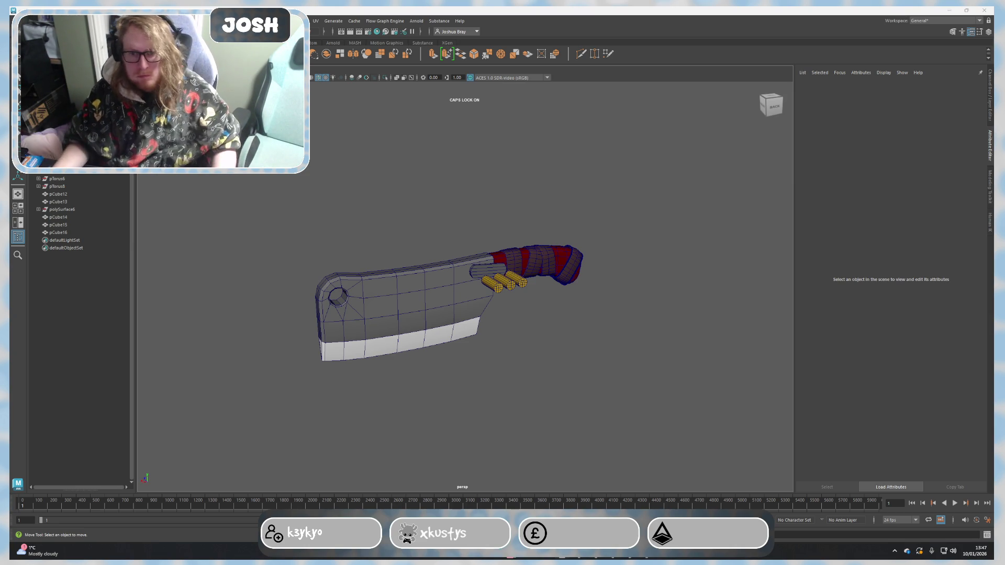
Step: Select the bar above the rivets and view it from the front
{"action": "scroll", "coordinate": [630, 337], "scroll_direction": "up", "scroll_amount": 3}
{"action": "mouse_move", "coordinate": [630, 337]}
{"action": "left_mouse_down", "text": "alt"}
{"action": "mouse_move", "coordinate": [604, 316]}
{"action": "mouse_move", "coordinate": [636, 347]}
{"action": "mouse_move", "coordinate": [492, 273]}
{"action": "left_mouse_up", "text": "alt"}
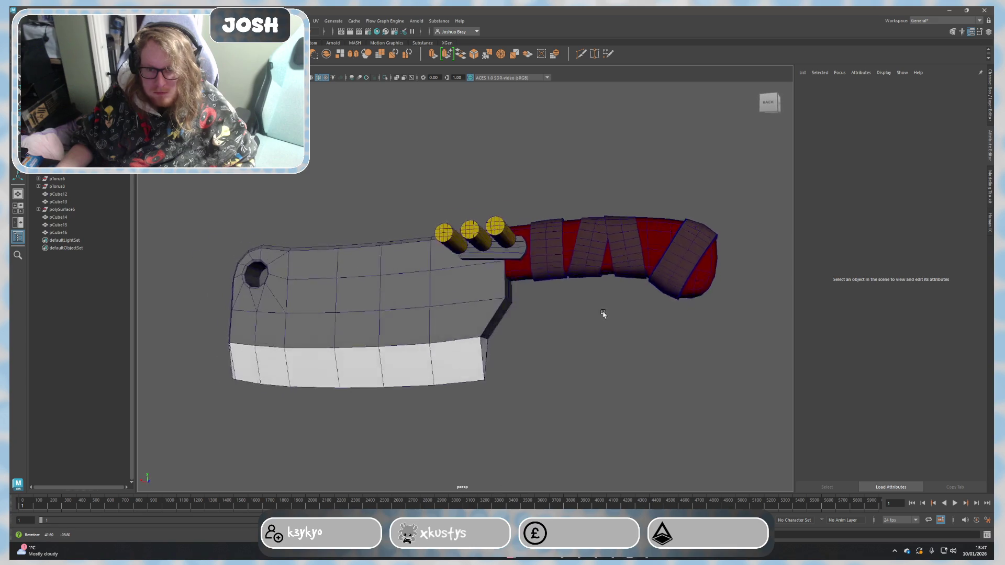
{"action": "left_click", "coordinate": [492, 273]}
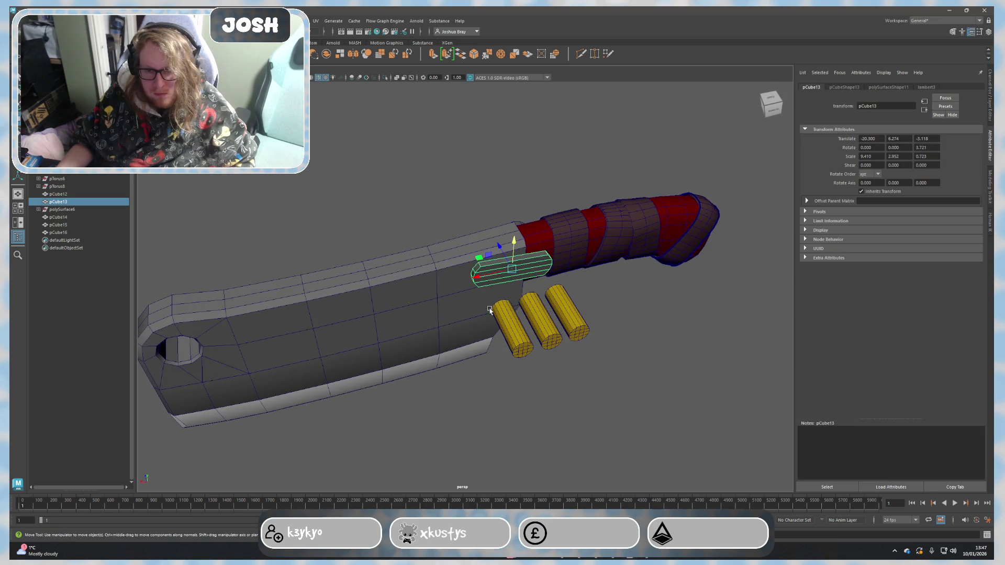
{"action": "scroll", "coordinate": [492, 313], "scroll_direction": "up", "scroll_amount": 3}
{"action": "left_click_drag", "start_coordinate": [492, 312], "coordinate": [522, 242], "text": "alt"}
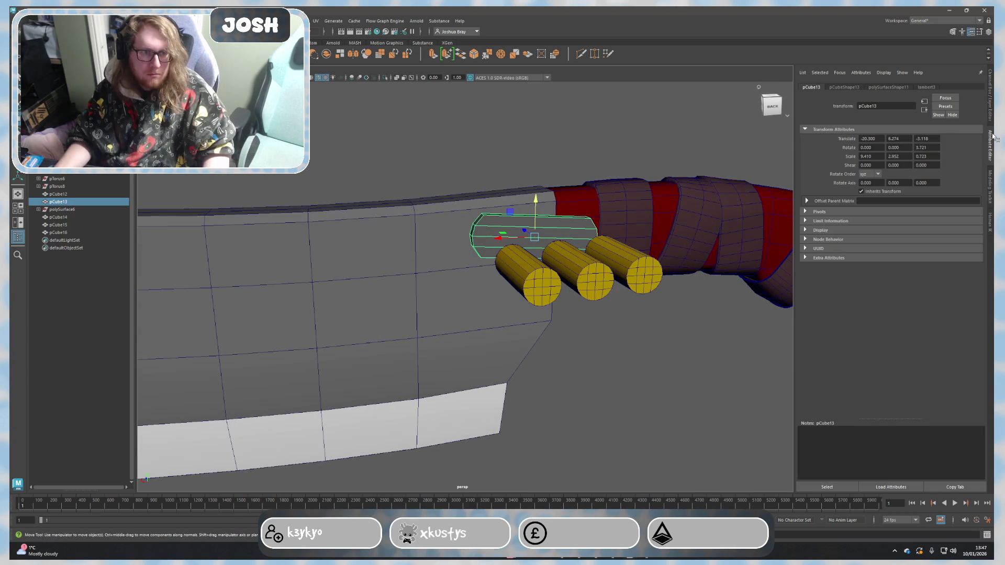
Step: Cut three edge loops across the bar with Multi-Cut
{"action": "left_click", "coordinate": [993, 140]}
{"action": "left_click", "coordinate": [990, 188]}
{"action": "left_click", "coordinate": [913, 314]}
{"action": "key", "text": "f"}
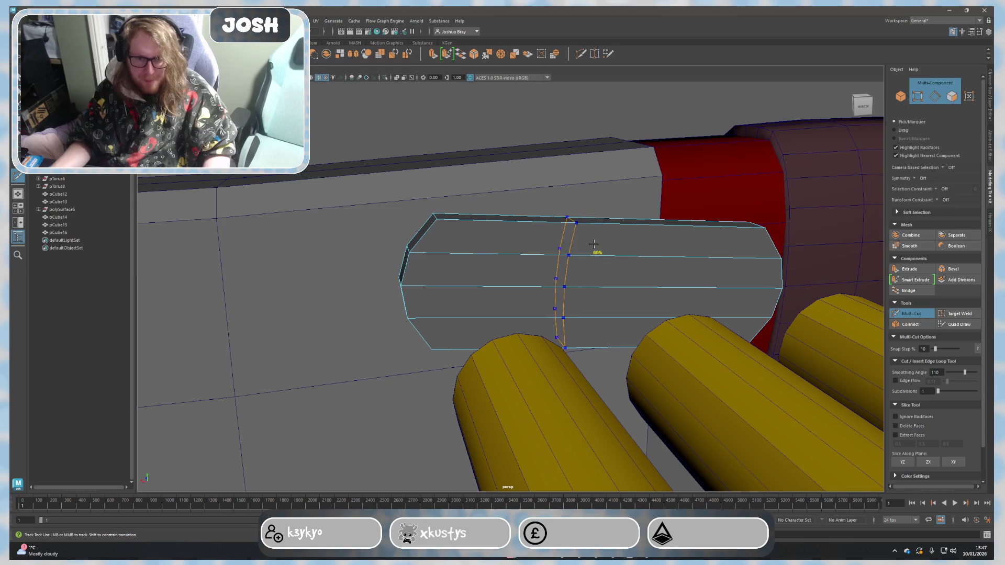
{"action": "left_click", "coordinate": [607, 239], "text": "ctrl"}
{"action": "left_click", "coordinate": [693, 241], "text": "ctrl"}
{"action": "left_click", "coordinate": [528, 237], "text": "ctrl"}
{"action": "key", "text": "q"}
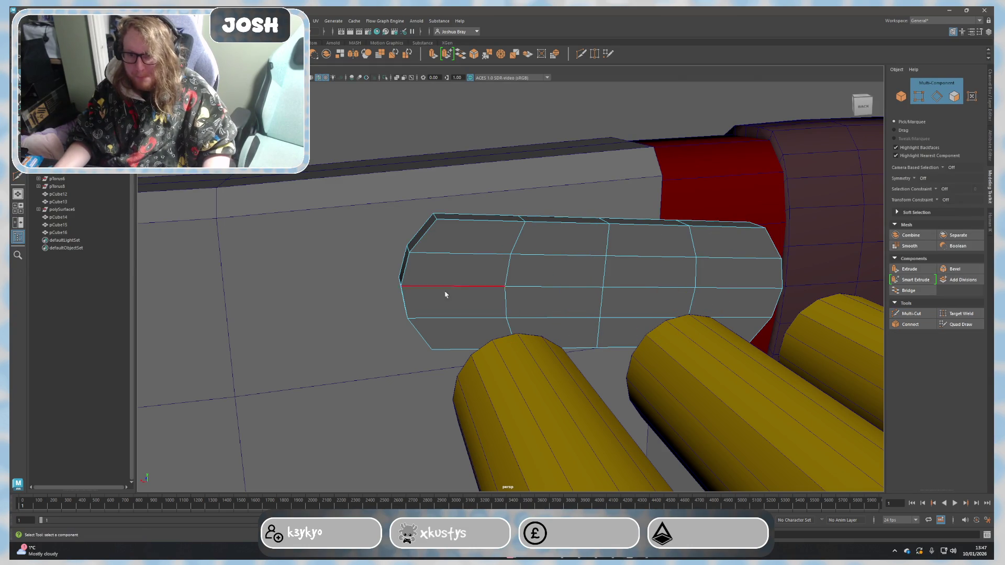
Step: Narrow one middle loop slightly, then lower two middle loops to bend the bar
{"action": "double_click", "coordinate": [509, 274]}
{"action": "key", "text": "r"}
{"action": "mouse_move", "coordinate": [489, 283]}
{"action": "left_mouse_down"}
{"action": "mouse_move", "coordinate": [572, 287]}
{"action": "mouse_move", "coordinate": [573, 265]}
{"action": "left_mouse_up"}
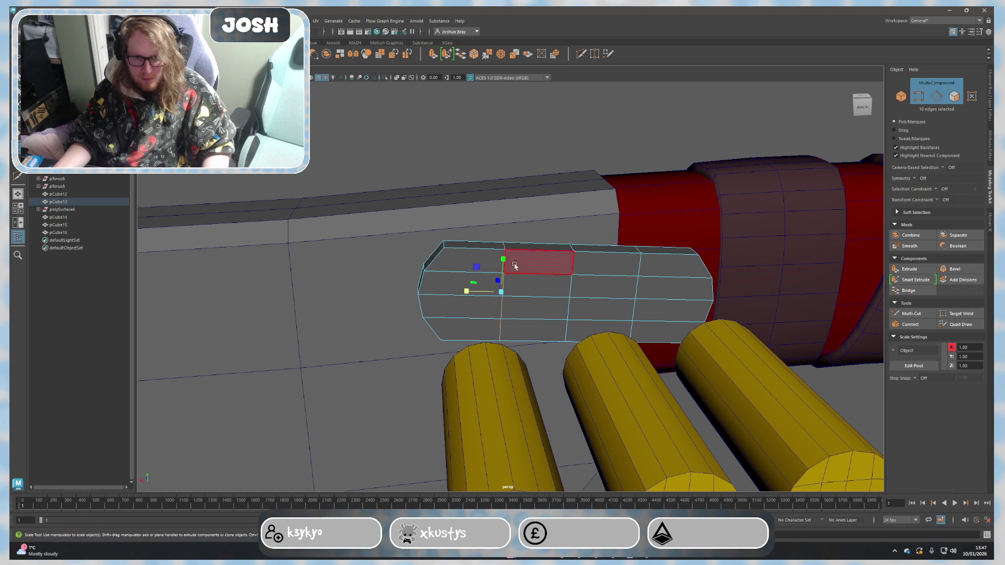
{"action": "double_click", "coordinate": [640, 266], "text": "shift"}
{"action": "key", "text": "w"}
{"action": "left_click_drag", "start_coordinate": [570, 261], "coordinate": [579, 276]}
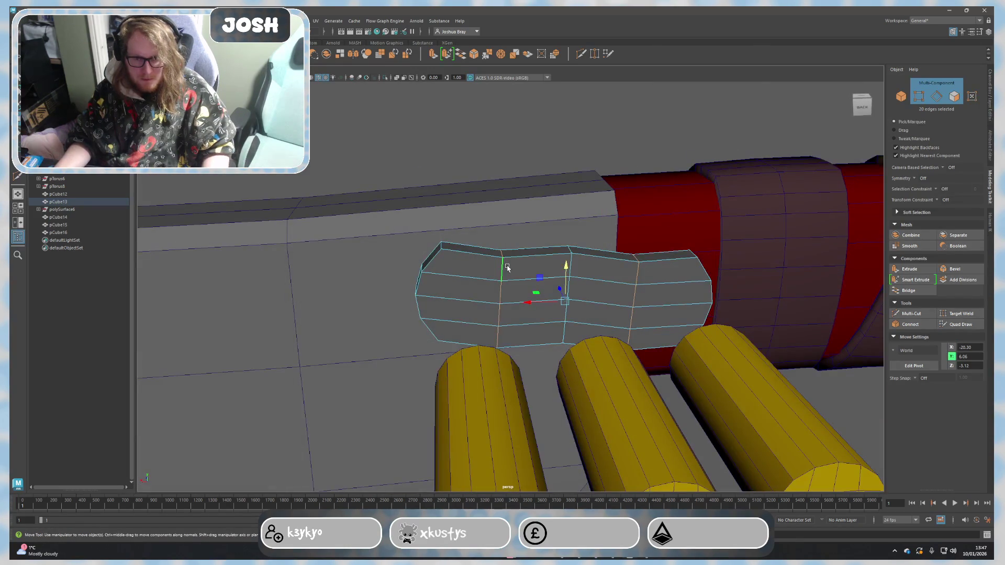
{"action": "mouse_move", "coordinate": [572, 262]}
{"action": "left_mouse_down"}
{"action": "mouse_move", "coordinate": [566, 270]}
{"action": "mouse_move", "coordinate": [720, 252]}
{"action": "left_mouse_up"}
{"action": "scroll", "coordinate": [566, 269], "scroll_direction": "down", "scroll_amount": 5}
Step: Return to object mode and reselect the bar from a side view
{"action": "key", "text": "F8"}
{"action": "left_click", "coordinate": [772, 358]}
{"action": "mouse_move", "coordinate": [773, 358]}
{"action": "left_mouse_down", "text": "alt"}
{"action": "mouse_move", "coordinate": [684, 309]}
{"action": "mouse_move", "coordinate": [736, 313]}
{"action": "mouse_move", "coordinate": [733, 337]}
{"action": "mouse_move", "coordinate": [643, 307]}
{"action": "left_mouse_up", "text": "alt"}
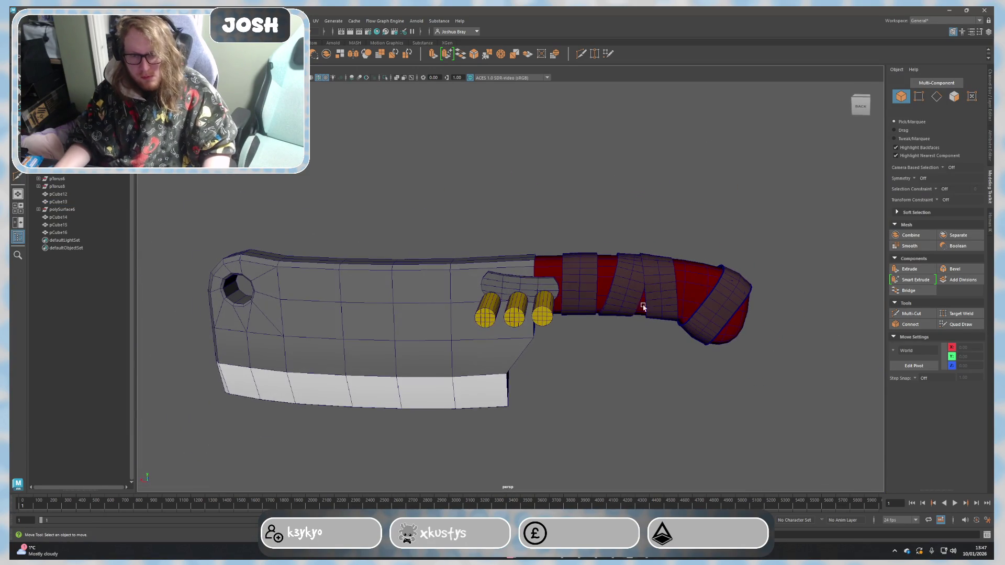
{"action": "left_click", "coordinate": [528, 277]}
Step: Tilt the bar slightly with Rotate, then raise it upward
{"action": "key", "text": "e"}
{"action": "left_click_drag", "start_coordinate": [531, 266], "coordinate": [532, 251]}
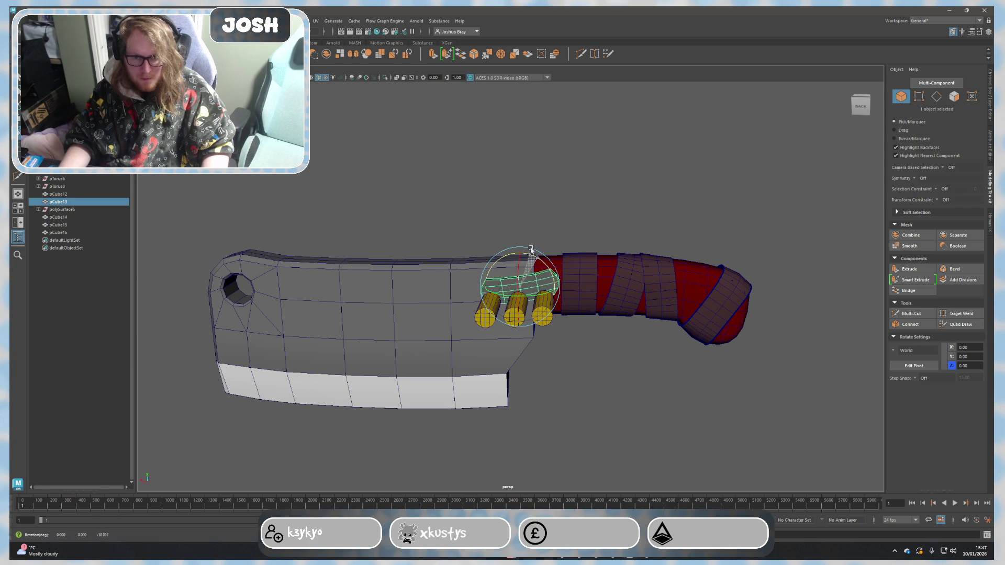
{"action": "left_click", "coordinate": [564, 211]}
{"action": "mouse_move", "coordinate": [564, 211]}
{"action": "left_mouse_down", "text": "alt"}
{"action": "mouse_move", "coordinate": [630, 316]}
{"action": "mouse_move", "coordinate": [626, 292]}
{"action": "mouse_move", "coordinate": [565, 305]}
{"action": "mouse_move", "coordinate": [578, 307]}
{"action": "left_mouse_up", "text": "alt"}
{"action": "scroll", "coordinate": [545, 276], "scroll_direction": "up", "scroll_amount": 5}
{"action": "left_click", "coordinate": [550, 277]}
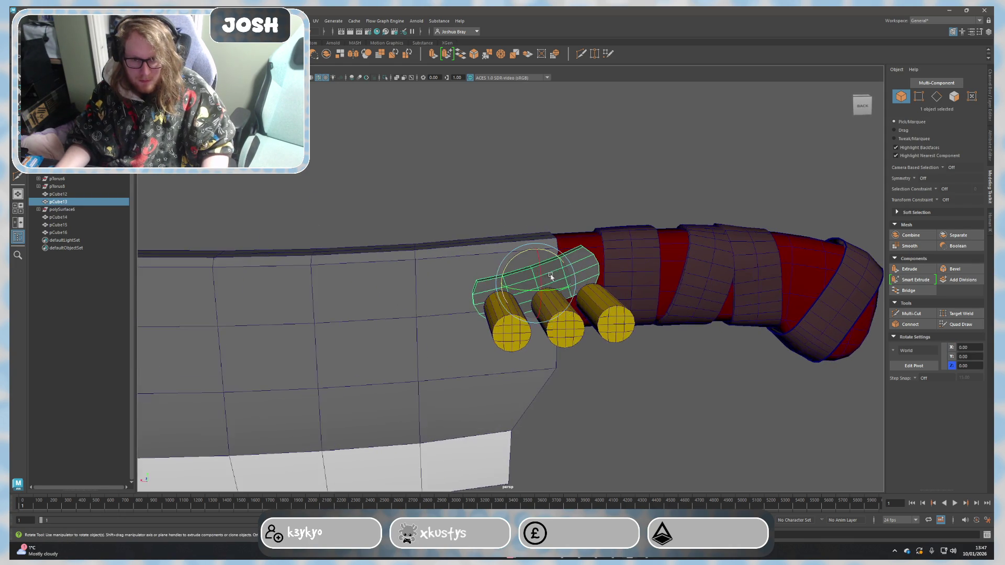
{"action": "key", "text": "w"}
{"action": "mouse_move", "coordinate": [533, 256]}
{"action": "left_mouse_down"}
{"action": "mouse_move", "coordinate": [533, 237]}
{"action": "mouse_move", "coordinate": [523, 272]}
{"action": "left_mouse_up"}
Step: Select the bar's end faces and an end edge, and pull that edge upward
{"action": "scroll", "coordinate": [523, 272], "scroll_direction": "up", "scroll_amount": 3}
{"action": "right_click_drag", "start_coordinate": [539, 277], "coordinate": [540, 246]}
{"action": "left_click_drag", "start_coordinate": [632, 257], "coordinate": [560, 281], "text": "alt"}
{"action": "right_click_drag", "start_coordinate": [560, 281], "coordinate": [566, 265]}
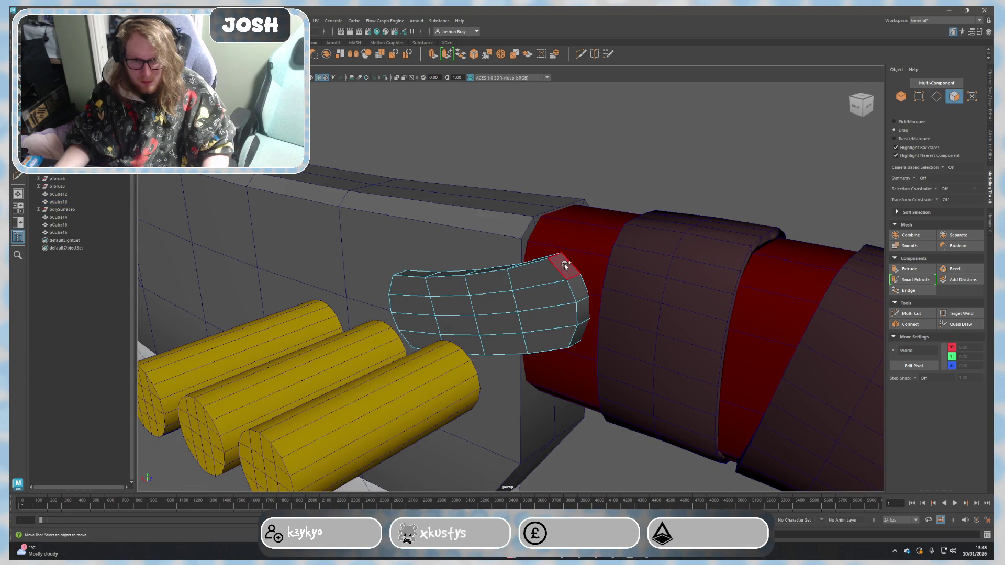
{"action": "mouse_move", "coordinate": [581, 317]}
{"action": "left_mouse_down"}
{"action": "mouse_move", "coordinate": [561, 302]}
{"action": "mouse_move", "coordinate": [592, 277]}
{"action": "mouse_move", "coordinate": [619, 285]}
{"action": "mouse_move", "coordinate": [581, 276]}
{"action": "left_mouse_up"}
{"action": "right_click_drag", "start_coordinate": [584, 276], "coordinate": [578, 265]}
{"action": "left_click", "coordinate": [576, 275]}
{"action": "left_click_drag", "start_coordinate": [576, 274], "coordinate": [571, 253], "text": "alt"}
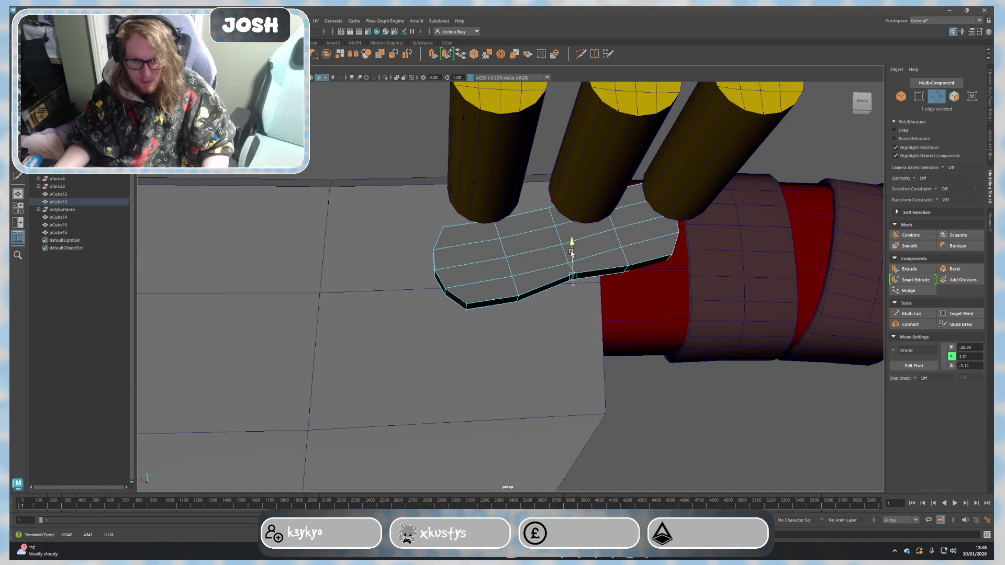
{"action": "left_click_drag", "start_coordinate": [630, 286], "coordinate": [611, 279], "text": "alt"}
{"action": "mouse_move", "coordinate": [597, 235]}
{"action": "left_mouse_down"}
{"action": "mouse_move", "coordinate": [594, 193]}
{"action": "mouse_move", "coordinate": [597, 219]}
{"action": "mouse_move", "coordinate": [559, 262]}
{"action": "mouse_move", "coordinate": [497, 193]}
{"action": "left_mouse_up"}
Step: Select and move another end edge to angle the tip, then return to object mode
{"action": "left_click", "coordinate": [556, 268]}
{"action": "left_click", "coordinate": [538, 162]}
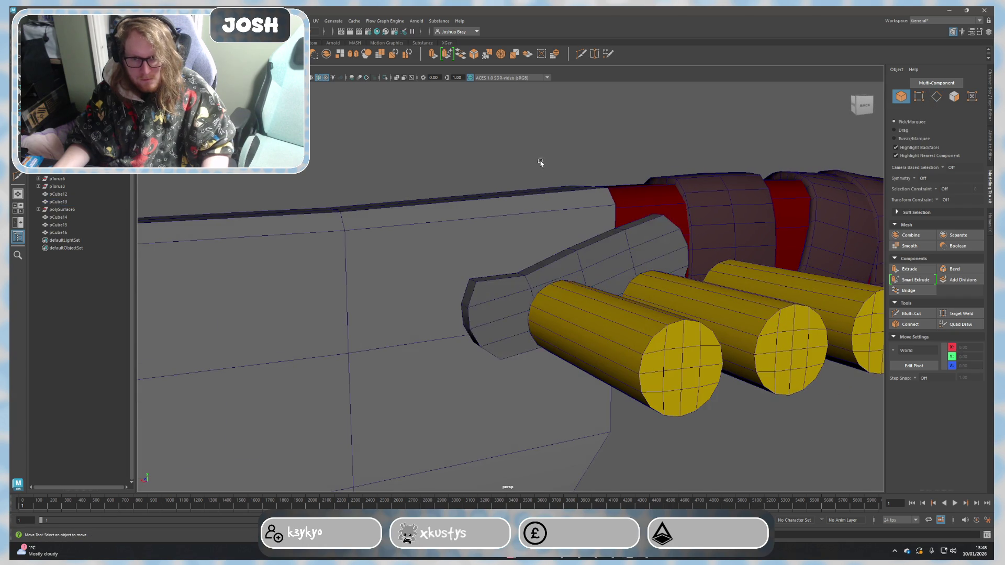
{"action": "left_click_drag", "start_coordinate": [539, 161], "coordinate": [576, 276], "text": "alt"}
{"action": "scroll", "coordinate": [565, 283], "scroll_direction": "up", "scroll_amount": 3}
{"action": "left_click", "coordinate": [546, 286]}
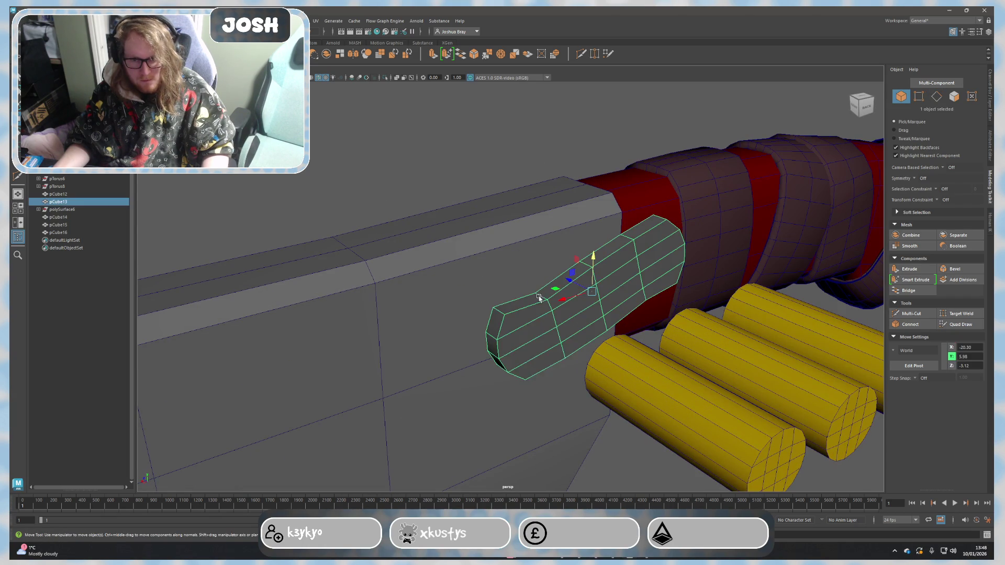
{"action": "left_click", "coordinate": [545, 282]}
{"action": "mouse_move", "coordinate": [541, 265]}
{"action": "left_mouse_down", "text": "alt"}
{"action": "mouse_move", "coordinate": [523, 251]}
{"action": "mouse_move", "coordinate": [497, 272]}
{"action": "left_mouse_up", "text": "alt"}
{"action": "left_click", "coordinate": [463, 305]}
{"action": "key", "text": "w"}
{"action": "mouse_move", "coordinate": [463, 305]}
{"action": "left_mouse_down", "text": "alt"}
{"action": "mouse_move", "coordinate": [500, 314]}
{"action": "mouse_move", "coordinate": [435, 290]}
{"action": "left_mouse_up", "text": "alt"}
{"action": "right_click_drag", "start_coordinate": [434, 246], "coordinate": [489, 184]}
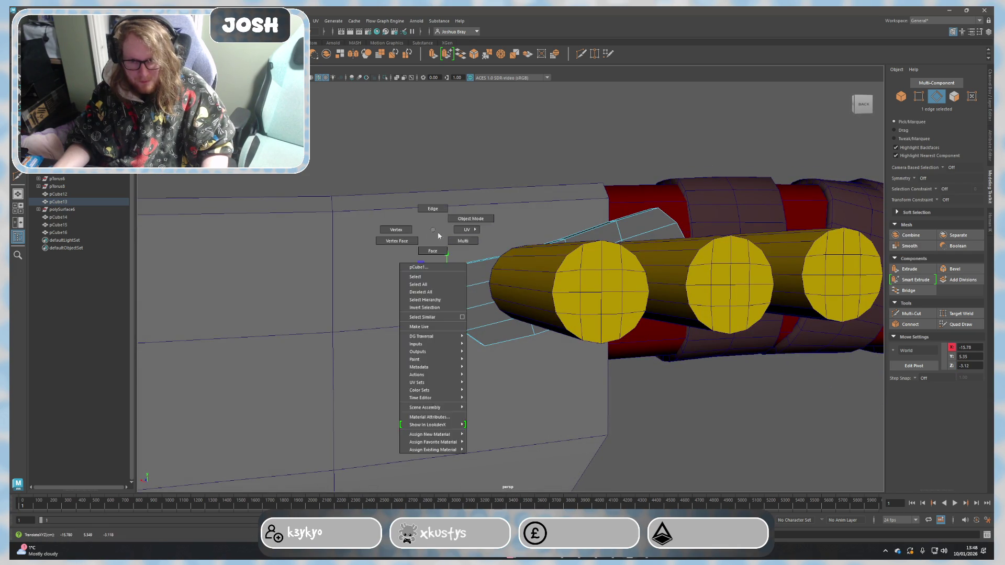
{"action": "mouse_move", "coordinate": [489, 184]}
{"action": "left_mouse_down", "text": "alt"}
{"action": "mouse_move", "coordinate": [522, 365]}
{"action": "mouse_move", "coordinate": [492, 354]}
{"action": "mouse_move", "coordinate": [635, 363]}
{"action": "left_mouse_up", "text": "alt"}
Step: Marquee-select the three yellow cylinders, drag them right along X, then inspect the handle
{"action": "left_click", "coordinate": [685, 374]}
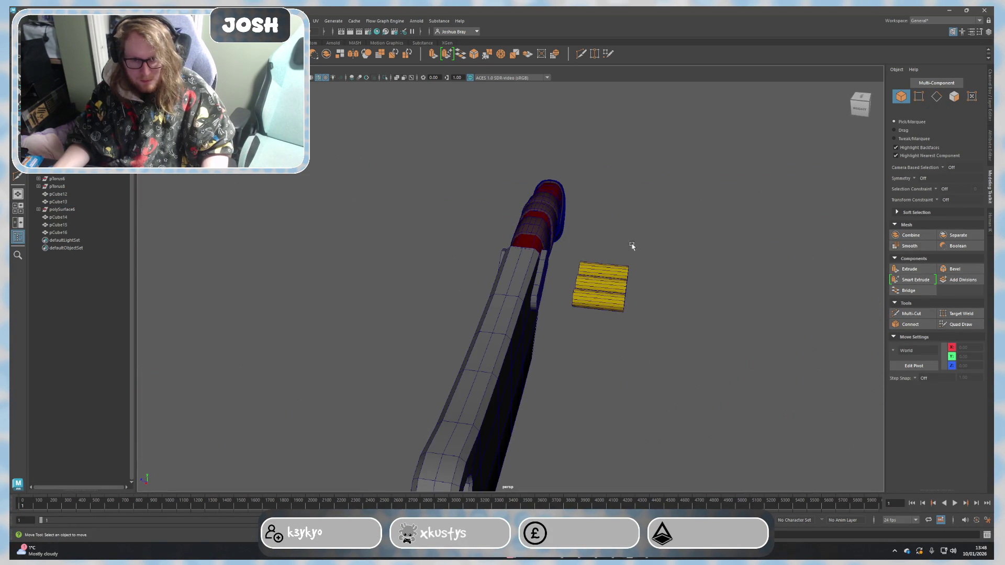
{"action": "left_click_drag", "start_coordinate": [632, 236], "coordinate": [666, 358]}
{"action": "middle_click_drag", "start_coordinate": [625, 345], "coordinate": [688, 350]}
{"action": "left_click_drag", "start_coordinate": [688, 350], "coordinate": [596, 332], "text": "alt"}
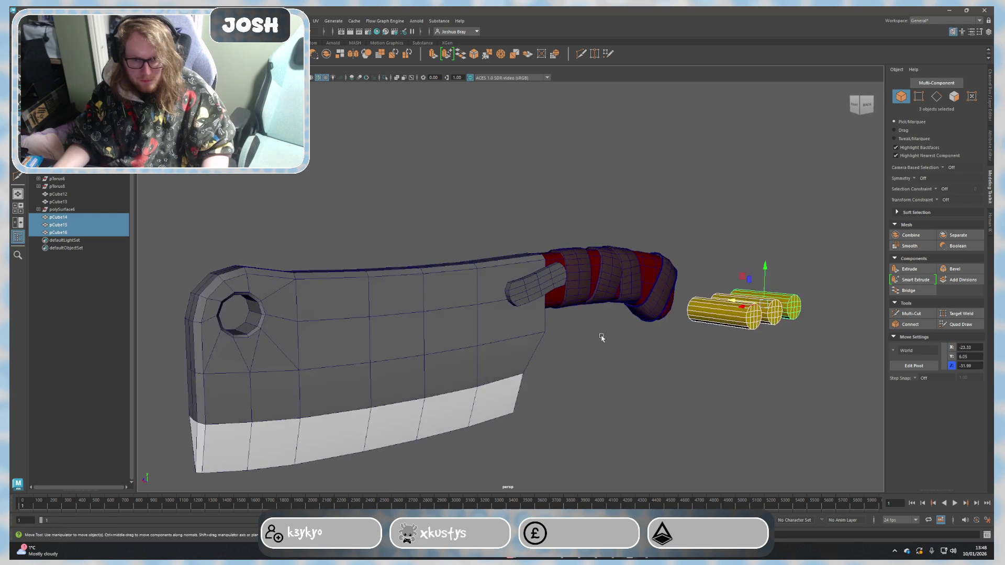
{"action": "left_click", "coordinate": [597, 332]}
{"action": "scroll", "coordinate": [623, 366], "scroll_direction": "up", "scroll_amount": 5}
{"action": "scroll", "coordinate": [607, 385], "scroll_direction": "down", "scroll_amount": 5}
{"action": "left_click_drag", "start_coordinate": [614, 388], "coordinate": [641, 406], "text": "alt"}
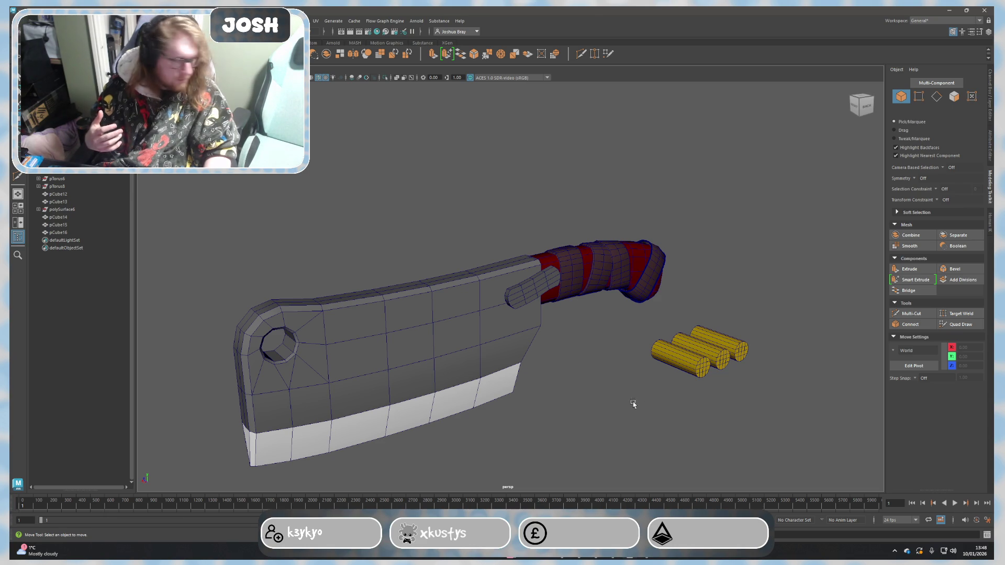
{"action": "scroll", "coordinate": [610, 344], "scroll_direction": "up", "scroll_amount": 5}
{"action": "mouse_move", "coordinate": [545, 370]}
{"action": "left_mouse_down", "text": "alt"}
{"action": "mouse_move", "coordinate": [629, 350]}
{"action": "mouse_move", "coordinate": [599, 337]}
{"action": "mouse_move", "coordinate": [630, 334]}
{"action": "mouse_move", "coordinate": [602, 307]}
{"action": "left_mouse_up", "text": "alt"}
{"action": "scroll", "coordinate": [630, 334], "scroll_direction": "up", "scroll_amount": 3}
Step: Snap a tab corner vertex down onto its neighbouring vertex
{"action": "right_click_drag", "start_coordinate": [601, 307], "coordinate": [599, 269]}
{"action": "left_click", "coordinate": [608, 273]}
{"action": "left_click", "coordinate": [603, 266]}
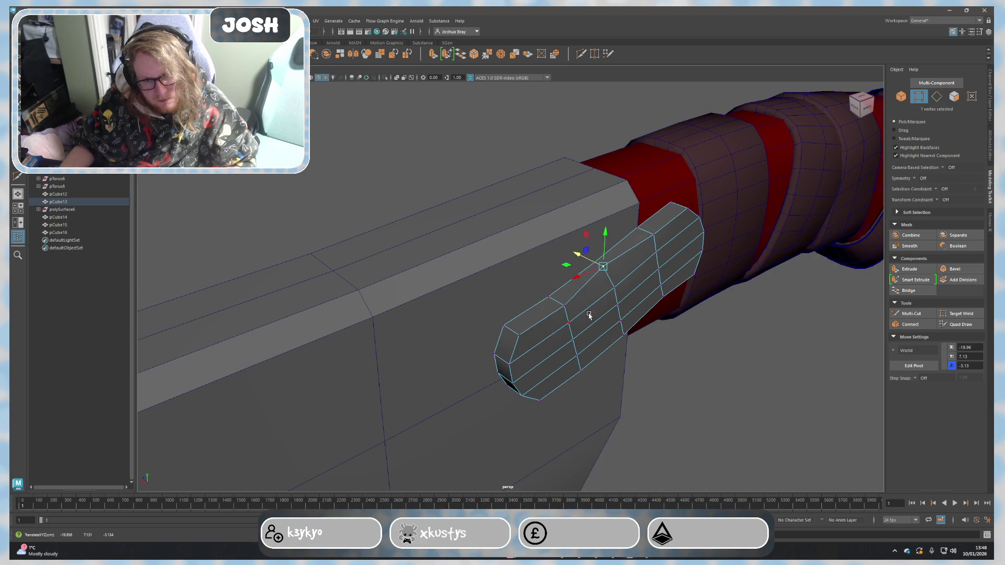
{"action": "mouse_move", "coordinate": [560, 310]}
{"action": "middle_mouse_down"}
{"action": "mouse_move", "coordinate": [547, 293]}
{"action": "mouse_move", "coordinate": [673, 231]}
{"action": "mouse_move", "coordinate": [684, 211]}
{"action": "mouse_move", "coordinate": [673, 208]}
{"action": "middle_mouse_up"}
{"action": "mouse_move", "coordinate": [658, 204]}
{"action": "left_mouse_down", "text": "alt"}
{"action": "mouse_move", "coordinate": [679, 256]}
{"action": "mouse_move", "coordinate": [673, 238]}
{"action": "left_mouse_up", "text": "alt"}
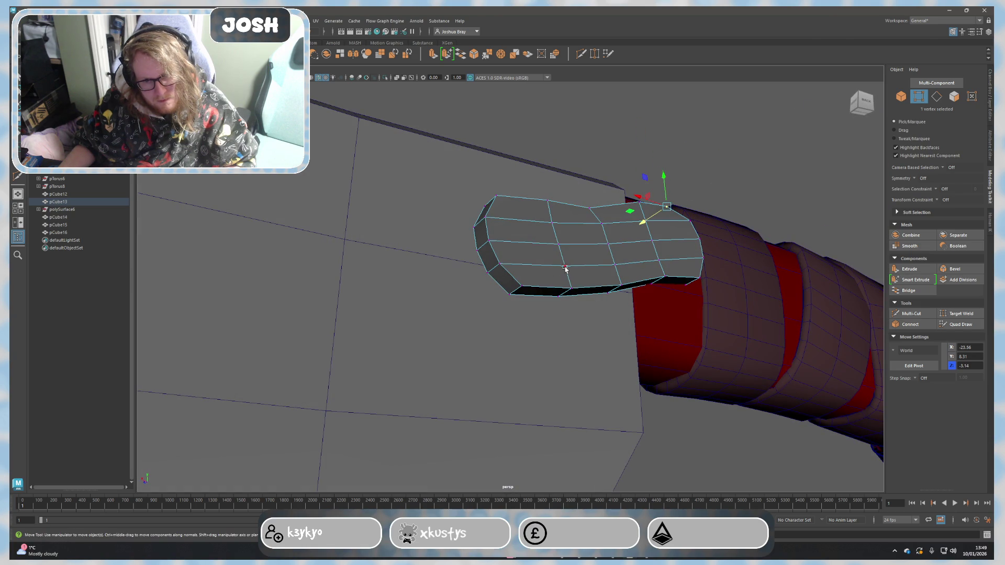
{"action": "key", "text": "F8"}
Step: Nudge another tab vertex slightly in vertex mode
{"action": "right_click", "coordinate": [591, 271]}
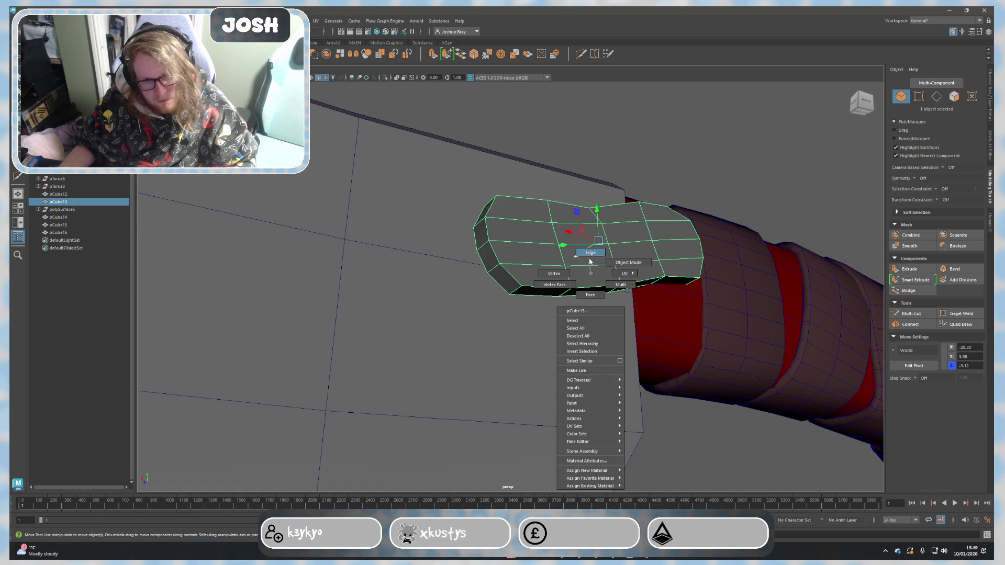
{"action": "left_click", "coordinate": [590, 252]}
{"action": "left_click", "coordinate": [592, 268]}
{"action": "right_click", "coordinate": [583, 295]}
{"action": "left_click", "coordinate": [569, 287]}
{"action": "mouse_move", "coordinate": [567, 281]}
{"action": "left_mouse_down", "text": "alt"}
{"action": "mouse_move", "coordinate": [565, 312]}
{"action": "mouse_move", "coordinate": [607, 321]}
{"action": "left_mouse_up", "text": "alt"}
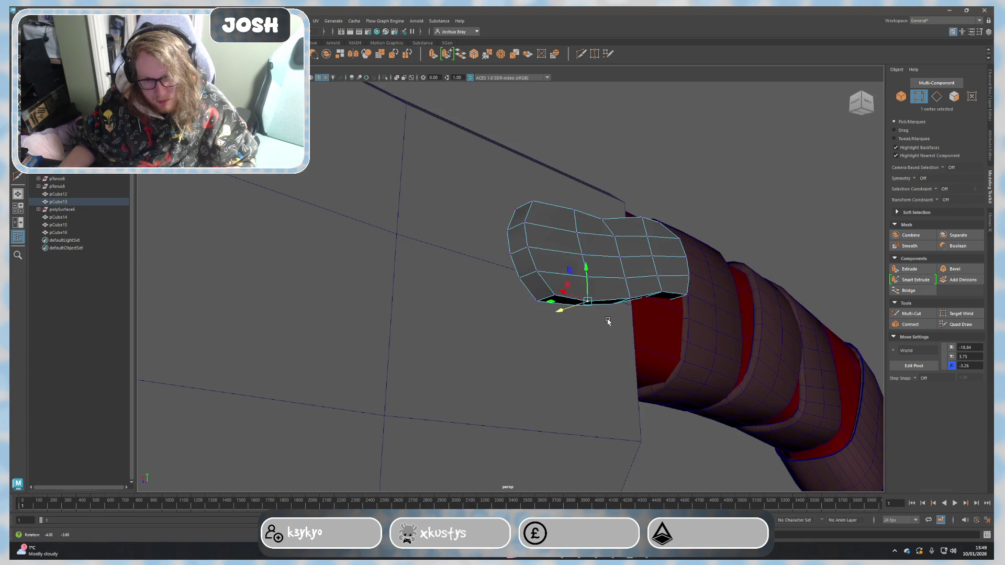
{"action": "key", "text": "F8"}
Step: Slide the tab's end vertices sideways along X
{"action": "mouse_move", "coordinate": [586, 270]}
{"action": "left_mouse_down", "text": "alt"}
{"action": "mouse_move", "coordinate": [746, 253]}
{"action": "mouse_move", "coordinate": [699, 280]}
{"action": "mouse_move", "coordinate": [722, 283]}
{"action": "left_mouse_up", "text": "alt"}
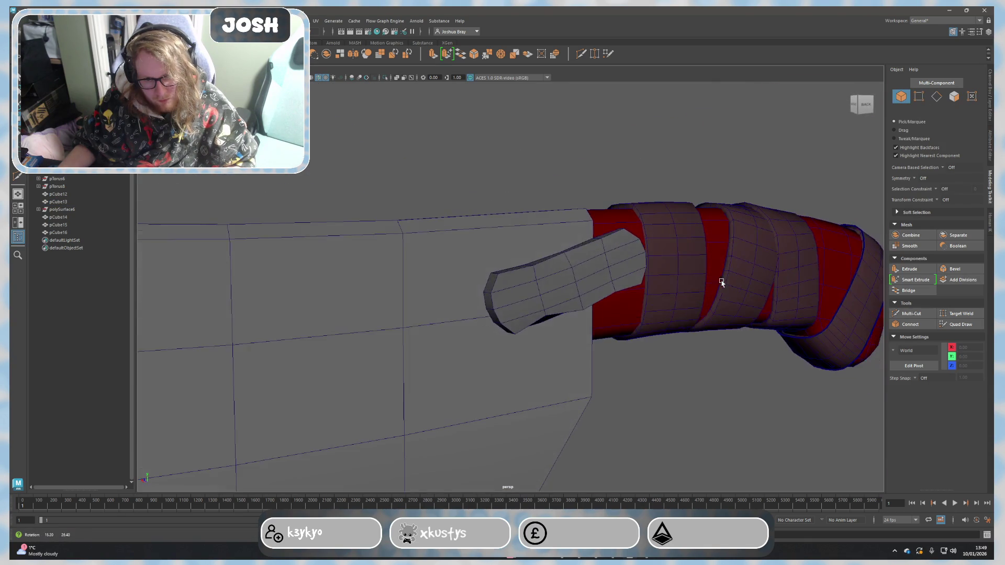
{"action": "left_click_drag", "start_coordinate": [646, 296], "coordinate": [498, 296], "text": "alt"}
{"action": "right_click_drag", "start_coordinate": [498, 314], "coordinate": [460, 309]}
{"action": "left_click", "coordinate": [493, 294]}
{"action": "mouse_move", "coordinate": [484, 310]}
{"action": "left_mouse_down"}
{"action": "mouse_move", "coordinate": [474, 308]}
{"action": "mouse_move", "coordinate": [561, 358]}
{"action": "left_mouse_up"}
{"action": "right_click_drag", "start_coordinate": [606, 359], "coordinate": [714, 311]}
Step: Lower a tab vertex slightly so the tab tilts toward the blade
{"action": "mouse_move", "coordinate": [713, 312]}
{"action": "left_mouse_down", "text": "alt"}
{"action": "mouse_move", "coordinate": [628, 286]}
{"action": "mouse_move", "coordinate": [667, 291]}
{"action": "mouse_move", "coordinate": [652, 347]}
{"action": "mouse_move", "coordinate": [614, 345]}
{"action": "mouse_move", "coordinate": [639, 347]}
{"action": "left_mouse_up", "text": "alt"}
{"action": "scroll", "coordinate": [594, 336], "scroll_direction": "up", "scroll_amount": 5}
{"action": "right_click_drag", "start_coordinate": [577, 288], "coordinate": [595, 244]}
{"action": "left_click_drag", "start_coordinate": [604, 233], "coordinate": [689, 340]}
{"action": "right_click_drag", "start_coordinate": [689, 341], "coordinate": [688, 309]}
{"action": "mouse_move", "coordinate": [689, 309]}
{"action": "left_mouse_down", "text": "alt"}
{"action": "mouse_move", "coordinate": [738, 307]}
{"action": "mouse_move", "coordinate": [614, 332]}
{"action": "mouse_move", "coordinate": [668, 331]}
{"action": "left_mouse_up", "text": "alt"}
{"action": "scroll", "coordinate": [718, 308], "scroll_direction": "down", "scroll_amount": 5}
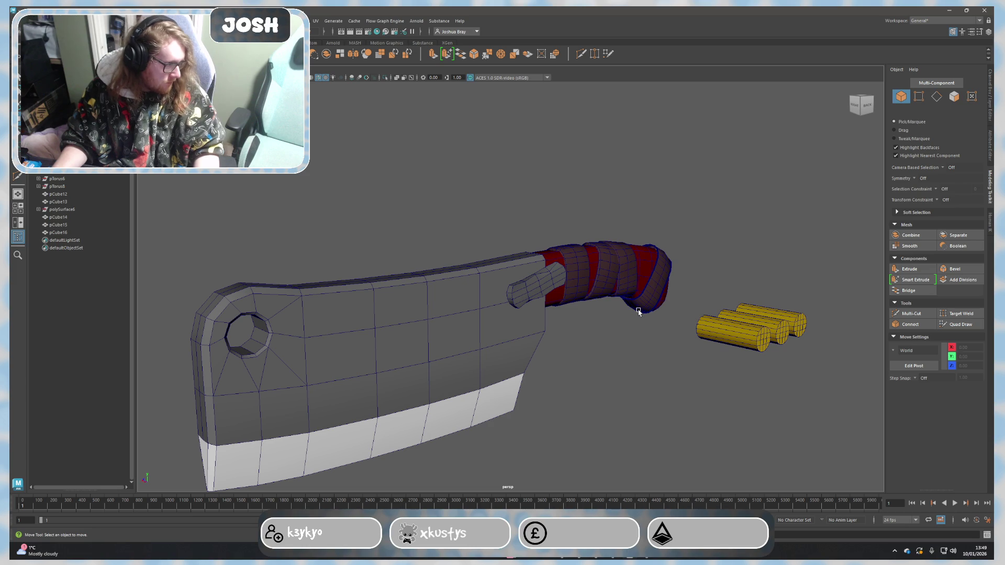
{"action": "mouse_move", "coordinate": [619, 320]}
{"action": "left_mouse_down", "text": "alt"}
{"action": "mouse_move", "coordinate": [617, 364]}
{"action": "mouse_move", "coordinate": [610, 344]}
{"action": "mouse_move", "coordinate": [664, 347]}
{"action": "mouse_move", "coordinate": [591, 309]}
{"action": "left_mouse_up", "text": "alt"}
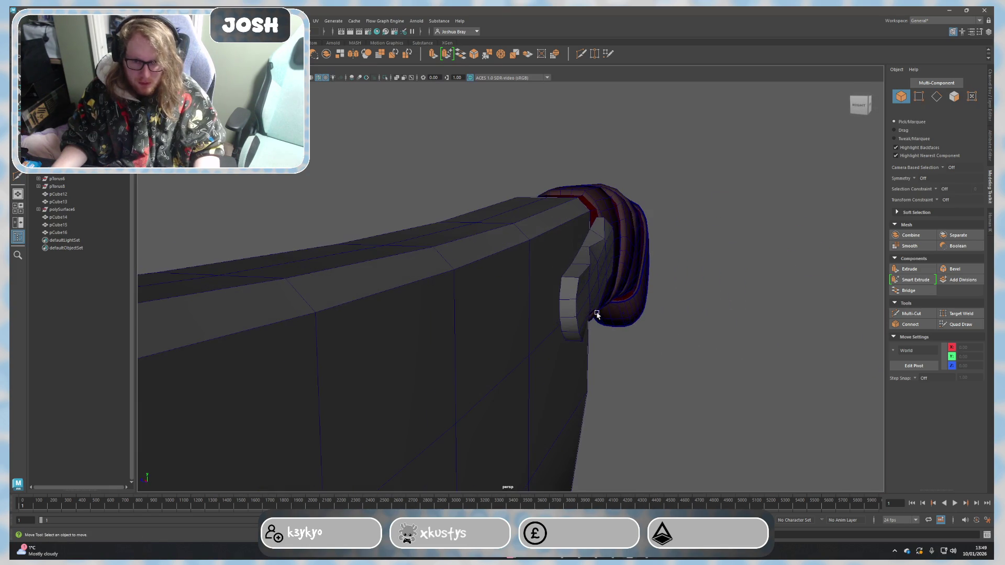
Step: Select the guard's end face and scale it in to narrow the end
{"action": "left_click", "coordinate": [589, 308]}
{"action": "right_click_drag", "start_coordinate": [589, 310], "coordinate": [586, 326]}
{"action": "left_click", "coordinate": [568, 306]}
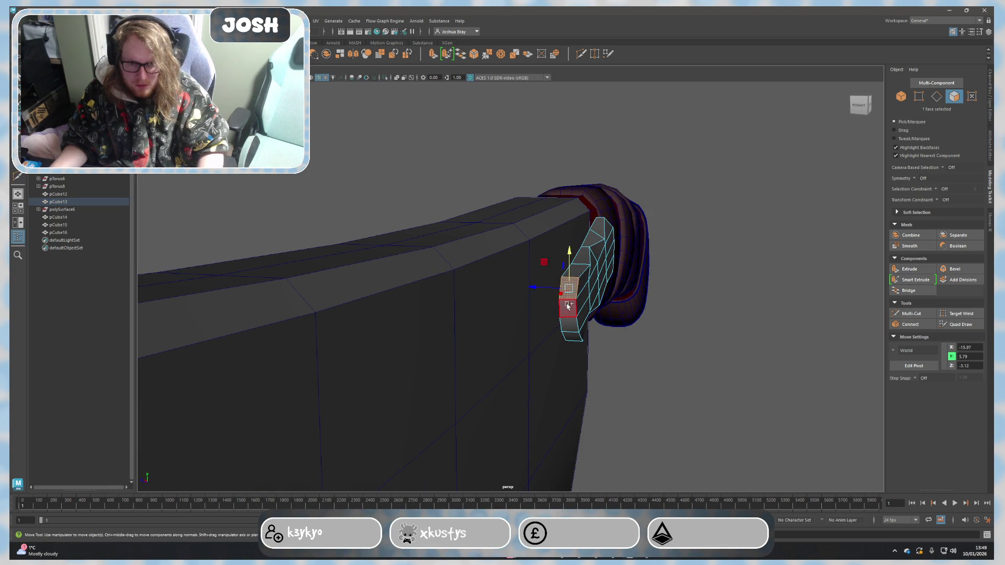
{"action": "key", "text": "r"}
{"action": "left_click_drag", "start_coordinate": [538, 305], "coordinate": [544, 308]}
{"action": "key", "text": "w"}
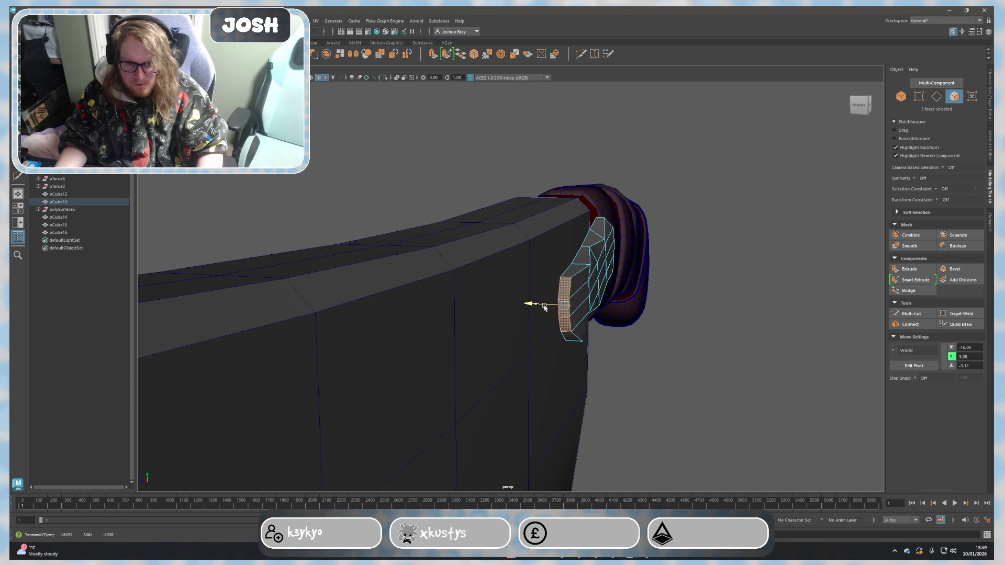
{"action": "mouse_move", "coordinate": [733, 361]}
{"action": "left_mouse_down", "text": "alt"}
{"action": "mouse_move", "coordinate": [677, 321]}
{"action": "mouse_move", "coordinate": [628, 328]}
{"action": "left_mouse_up", "text": "alt"}
Step: Move a guard vertex along its depth axis in vertex mode
{"action": "right_click", "coordinate": [476, 259]}
{"action": "left_click", "coordinate": [475, 238]}
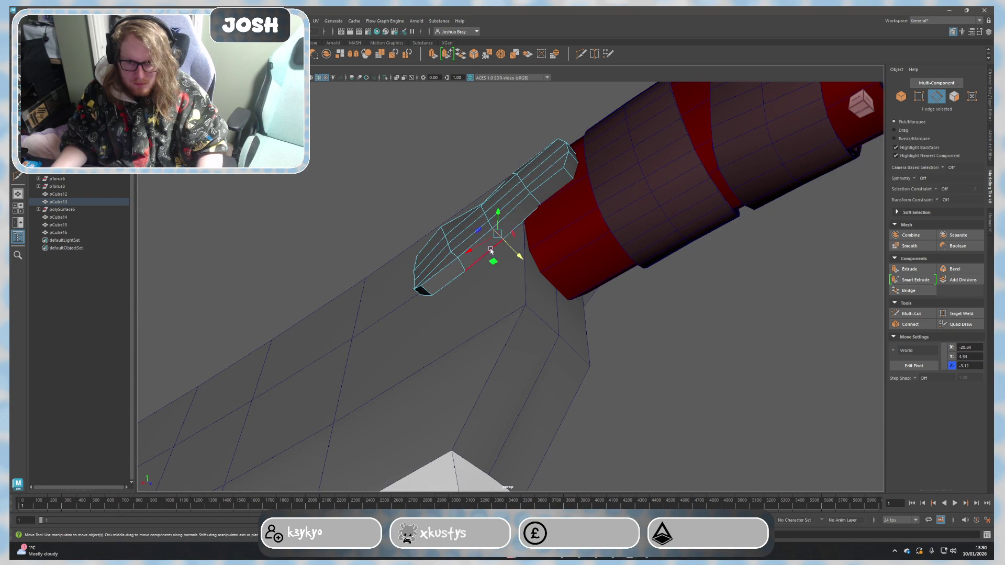
{"action": "mouse_move", "coordinate": [506, 270]}
{"action": "left_mouse_down", "text": "alt"}
{"action": "mouse_move", "coordinate": [596, 314]}
{"action": "mouse_move", "coordinate": [655, 294]}
{"action": "mouse_move", "coordinate": [646, 309]}
{"action": "mouse_move", "coordinate": [647, 247]}
{"action": "left_mouse_up", "text": "alt"}
{"action": "scroll", "coordinate": [647, 247], "scroll_direction": "up", "scroll_amount": 3}
{"action": "right_click", "coordinate": [503, 264]}
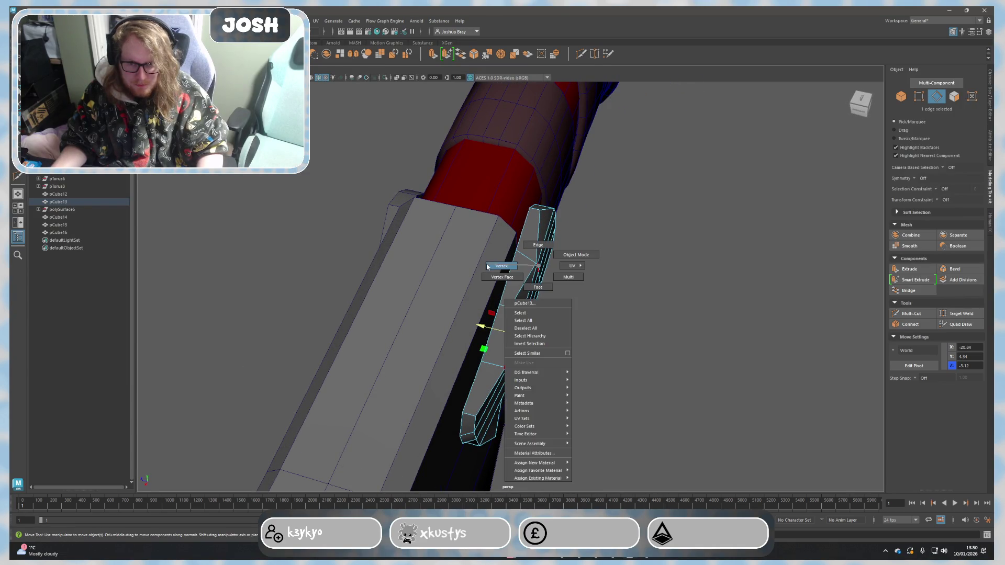
{"action": "left_click", "coordinate": [479, 265]}
{"action": "scroll", "coordinate": [577, 258], "scroll_direction": "up", "scroll_amount": 3}
{"action": "mouse_move", "coordinate": [529, 236]}
{"action": "left_mouse_down"}
{"action": "mouse_move", "coordinate": [513, 233]}
{"action": "mouse_move", "coordinate": [545, 213]}
{"action": "mouse_move", "coordinate": [537, 205]}
{"action": "left_mouse_up"}
Step: Move guard vertices along X and Y to angle the tip outward
{"action": "left_click_drag", "start_coordinate": [566, 278], "coordinate": [605, 330], "text": "alt"}
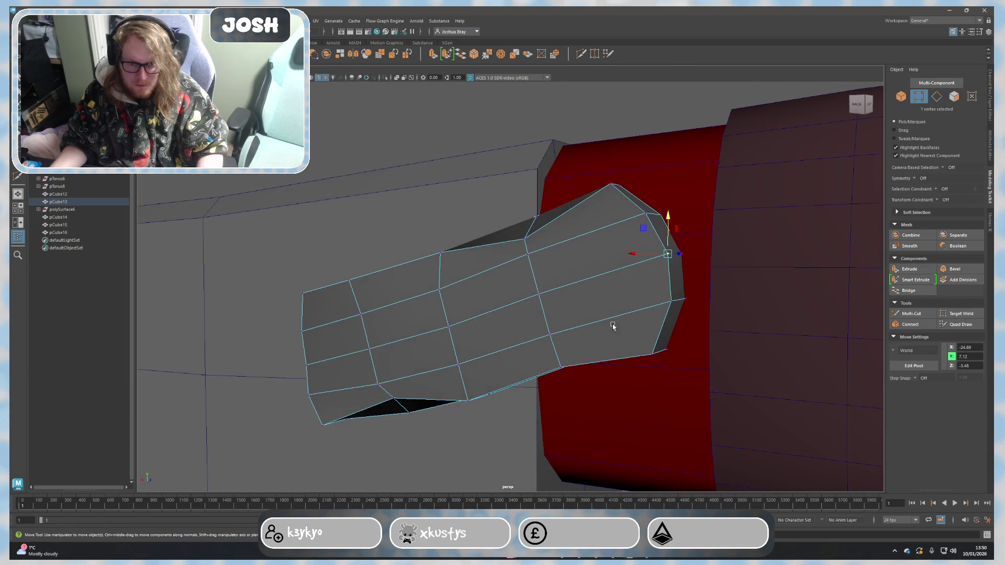
{"action": "mouse_move", "coordinate": [628, 253]}
{"action": "left_mouse_down"}
{"action": "mouse_move", "coordinate": [636, 226]}
{"action": "mouse_move", "coordinate": [651, 303]}
{"action": "mouse_move", "coordinate": [539, 388]}
{"action": "left_mouse_up"}
{"action": "left_click_drag", "start_coordinate": [539, 387], "coordinate": [551, 386]}
{"action": "mouse_move", "coordinate": [513, 358]}
{"action": "left_mouse_down"}
{"action": "mouse_move", "coordinate": [564, 348]}
{"action": "mouse_move", "coordinate": [556, 335]}
{"action": "mouse_move", "coordinate": [571, 314]}
{"action": "mouse_move", "coordinate": [505, 313]}
{"action": "left_mouse_up"}
{"action": "left_click_drag", "start_coordinate": [478, 254], "coordinate": [476, 257]}
Step: Nudge a tip vertex of the guard outward along X
{"action": "key", "text": "F8"}
{"action": "mouse_move", "coordinate": [588, 295]}
{"action": "left_mouse_down", "text": "alt"}
{"action": "mouse_move", "coordinate": [637, 287]}
{"action": "mouse_move", "coordinate": [543, 359]}
{"action": "mouse_move", "coordinate": [542, 372]}
{"action": "left_mouse_up", "text": "alt"}
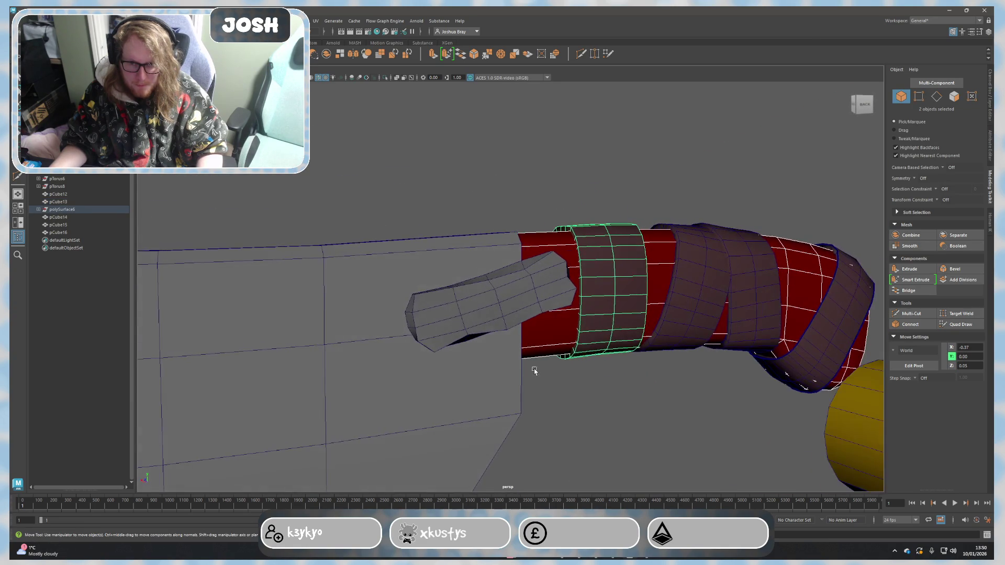
{"action": "left_click", "coordinate": [422, 300]}
{"action": "key", "text": "F9"}
{"action": "left_click", "coordinate": [407, 295]}
{"action": "left_click_drag", "start_coordinate": [407, 296], "coordinate": [412, 295]}
{"action": "mouse_move", "coordinate": [498, 347]}
{"action": "left_mouse_down", "text": "alt"}
{"action": "mouse_move", "coordinate": [492, 325]}
{"action": "mouse_move", "coordinate": [572, 393]}
{"action": "mouse_move", "coordinate": [497, 347]}
{"action": "left_mouse_up", "text": "alt"}
{"action": "right_click_drag", "start_coordinate": [482, 325], "coordinate": [508, 362]}
{"action": "left_click", "coordinate": [500, 360]}
{"action": "left_click", "coordinate": [497, 357]}
{"action": "mouse_move", "coordinate": [508, 362]}
{"action": "left_mouse_down", "text": "alt"}
{"action": "mouse_move", "coordinate": [501, 398]}
{"action": "mouse_move", "coordinate": [483, 413]}
{"action": "mouse_move", "coordinate": [565, 411]}
{"action": "mouse_move", "coordinate": [468, 415]}
{"action": "mouse_move", "coordinate": [495, 355]}
{"action": "mouse_move", "coordinate": [377, 330]}
{"action": "mouse_move", "coordinate": [408, 320]}
{"action": "left_mouse_up", "text": "alt"}
{"action": "scroll", "coordinate": [500, 418], "scroll_direction": "up", "scroll_amount": 3}
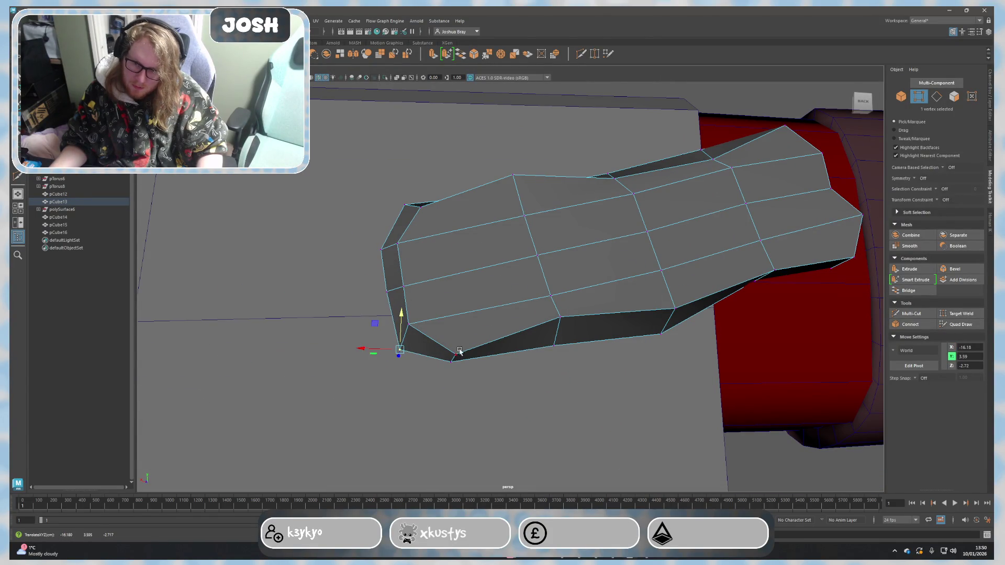
{"action": "right_click_drag", "start_coordinate": [624, 314], "coordinate": [649, 304]}
{"action": "mouse_move", "coordinate": [679, 343]}
{"action": "left_mouse_down", "text": "alt"}
{"action": "mouse_move", "coordinate": [670, 403]}
{"action": "mouse_move", "coordinate": [691, 410]}
{"action": "mouse_move", "coordinate": [707, 388]}
{"action": "mouse_move", "coordinate": [637, 375]}
{"action": "mouse_move", "coordinate": [671, 391]}
{"action": "mouse_move", "coordinate": [591, 398]}
{"action": "mouse_move", "coordinate": [633, 413]}
{"action": "mouse_move", "coordinate": [712, 403]}
{"action": "mouse_move", "coordinate": [719, 381]}
{"action": "left_mouse_up", "text": "alt"}
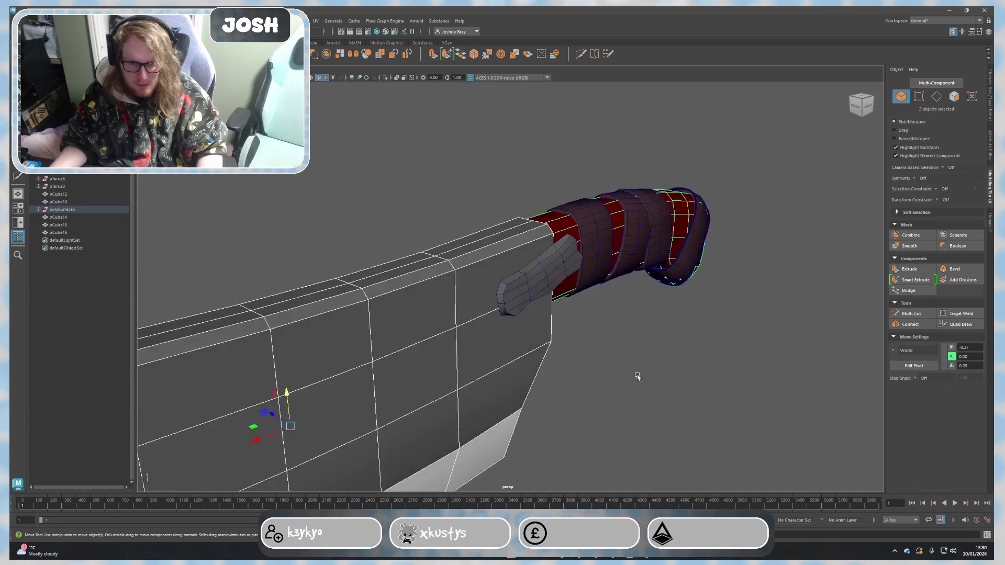
Step: Delete the leftover bolster piece pCube12
{"action": "left_click", "coordinate": [493, 308]}
{"action": "key", "text": "Delete"}
{"action": "scroll", "coordinate": [563, 316], "scroll_direction": "down", "scroll_amount": 3}
Step: Duplicate the guard and mirror the copy by setting Scale Z to -0.723
{"action": "mouse_move", "coordinate": [648, 352]}
{"action": "left_mouse_down", "text": "alt"}
{"action": "mouse_move", "coordinate": [534, 287]}
{"action": "mouse_move", "coordinate": [610, 347]}
{"action": "left_mouse_up", "text": "alt"}
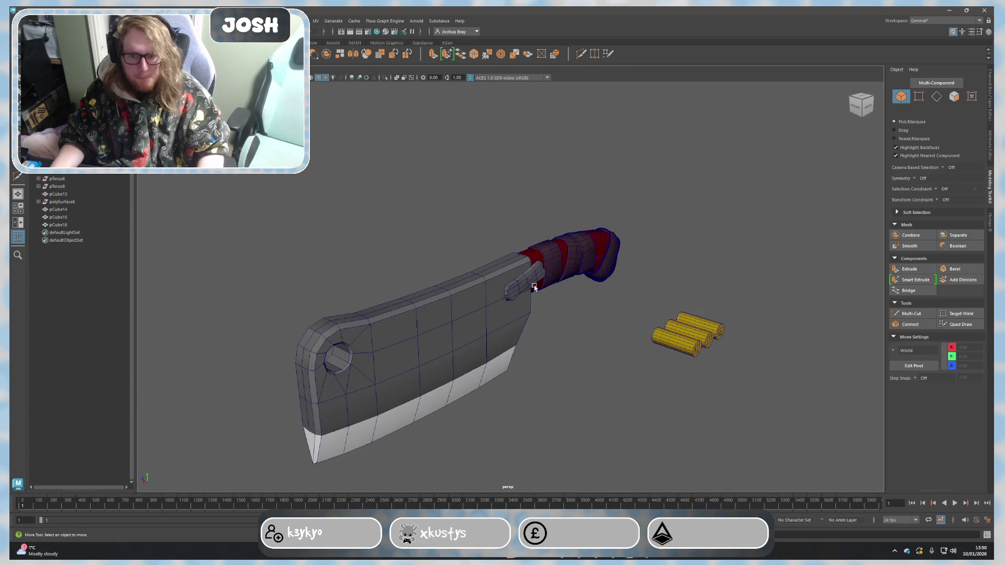
{"action": "left_click", "coordinate": [534, 287]}
{"action": "key", "text": "ctrl+d"}
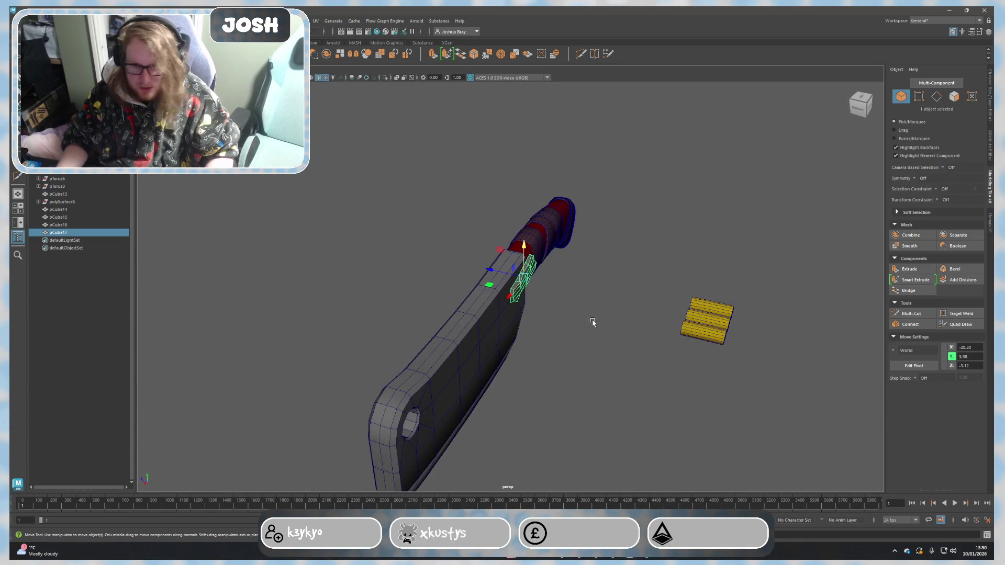
{"action": "scroll", "coordinate": [598, 327], "scroll_direction": "up", "scroll_amount": 3}
{"action": "left_click_drag", "start_coordinate": [509, 289], "coordinate": [445, 275]}
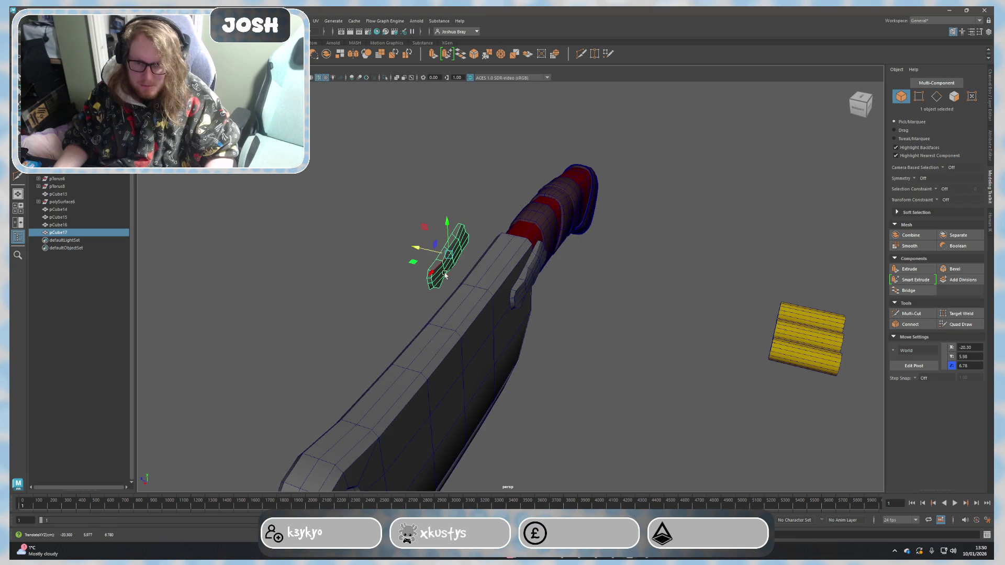
{"action": "left_click", "coordinate": [989, 96]}
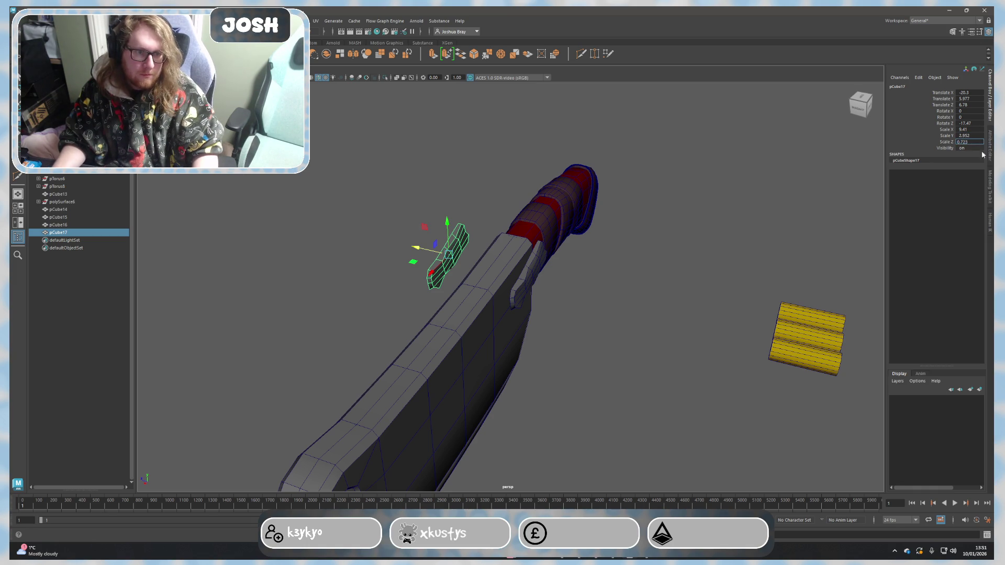
{"action": "type", "text": "-"}
{"action": "key", "text": "Return"}
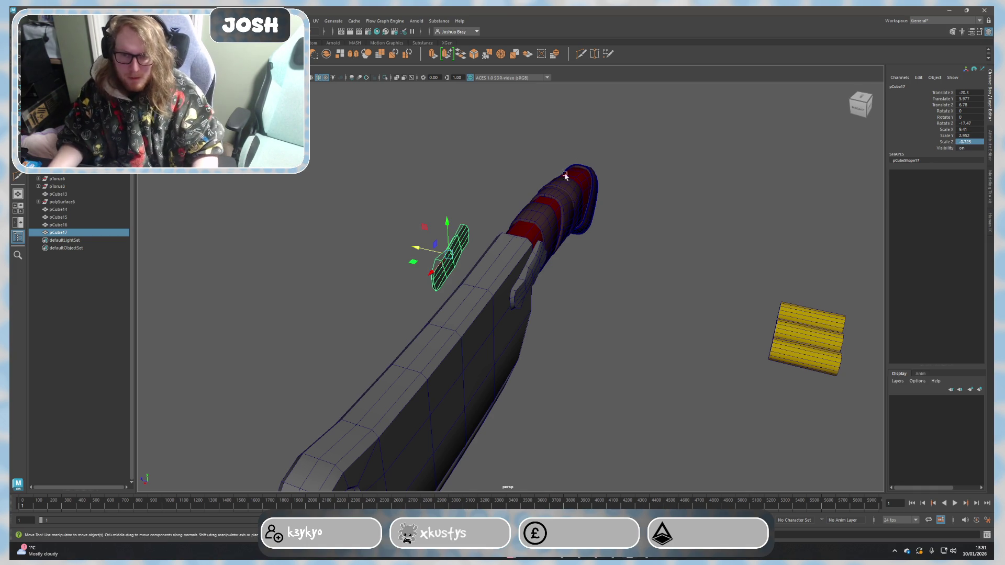
Step: Slide the mirrored copy to the blade's far side and rotate it along the handle
{"action": "left_click_drag", "start_coordinate": [579, 157], "coordinate": [643, 262], "text": "alt"}
{"action": "mouse_move", "coordinate": [406, 321]}
{"action": "left_mouse_down"}
{"action": "mouse_move", "coordinate": [445, 300]}
{"action": "mouse_move", "coordinate": [583, 361]}
{"action": "mouse_move", "coordinate": [590, 399]}
{"action": "mouse_move", "coordinate": [568, 354]}
{"action": "left_mouse_up"}
{"action": "scroll", "coordinate": [569, 354], "scroll_direction": "up", "scroll_amount": 5}
{"action": "left_click_drag", "start_coordinate": [514, 320], "coordinate": [531, 322], "text": "alt"}
{"action": "right_click_drag", "start_coordinate": [511, 325], "coordinate": [502, 340]}
{"action": "mouse_move", "coordinate": [539, 370]}
{"action": "left_mouse_down", "text": "alt"}
{"action": "mouse_move", "coordinate": [666, 395]}
{"action": "mouse_move", "coordinate": [562, 369]}
{"action": "mouse_move", "coordinate": [607, 341]}
{"action": "mouse_move", "coordinate": [545, 331]}
{"action": "left_mouse_up", "text": "alt"}
{"action": "key", "text": "e"}
{"action": "key", "text": "w"}
{"action": "mouse_move", "coordinate": [607, 314]}
{"action": "left_mouse_down"}
{"action": "mouse_move", "coordinate": [605, 332]}
{"action": "mouse_move", "coordinate": [574, 312]}
{"action": "mouse_move", "coordinate": [601, 337]}
{"action": "mouse_move", "coordinate": [587, 354]}
{"action": "mouse_move", "coordinate": [547, 349]}
{"action": "mouse_move", "coordinate": [534, 408]}
{"action": "mouse_move", "coordinate": [516, 404]}
{"action": "left_mouse_up"}
Step: Rotate the mirrored guard copy and push one of its edges toward the handle
{"action": "key", "text": "e"}
{"action": "left_click", "coordinate": [602, 341]}
{"action": "left_click", "coordinate": [546, 349]}
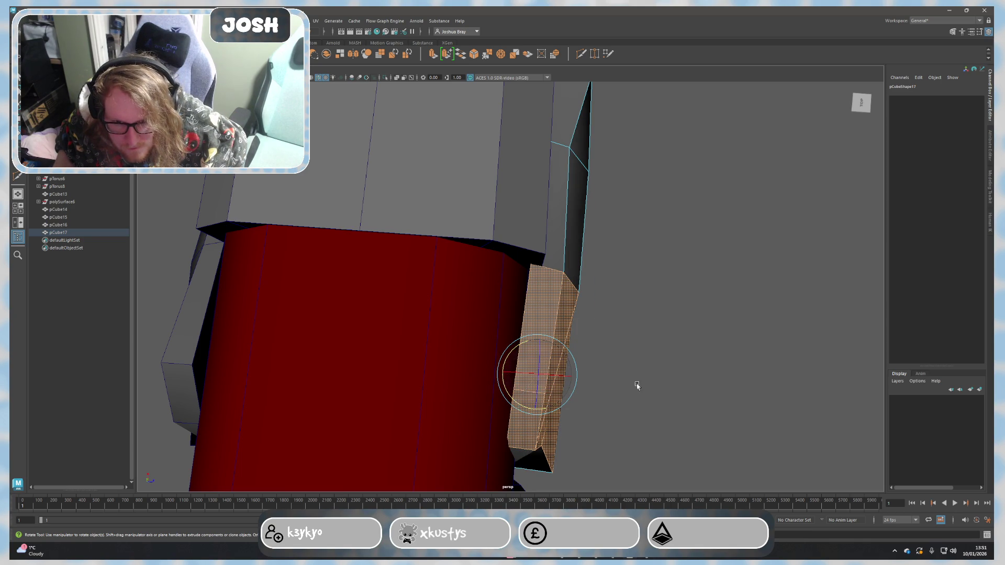
{"action": "left_click_drag", "start_coordinate": [576, 394], "coordinate": [634, 354], "text": "alt"}
{"action": "right_click_drag", "start_coordinate": [568, 265], "coordinate": [545, 226]}
{"action": "left_click", "coordinate": [541, 221]}
{"action": "key", "text": "w"}
{"action": "mouse_move", "coordinate": [534, 252]}
{"action": "left_mouse_down"}
{"action": "mouse_move", "coordinate": [536, 266]}
{"action": "mouse_move", "coordinate": [406, 329]}
{"action": "mouse_move", "coordinate": [442, 326]}
{"action": "left_mouse_up"}
Step: Rotate and shift the copy's middle faces so the piece bends outward
{"action": "right_click_drag", "start_coordinate": [468, 225], "coordinate": [483, 230]}
{"action": "left_click_drag", "start_coordinate": [483, 231], "coordinate": [483, 137], "text": "alt"}
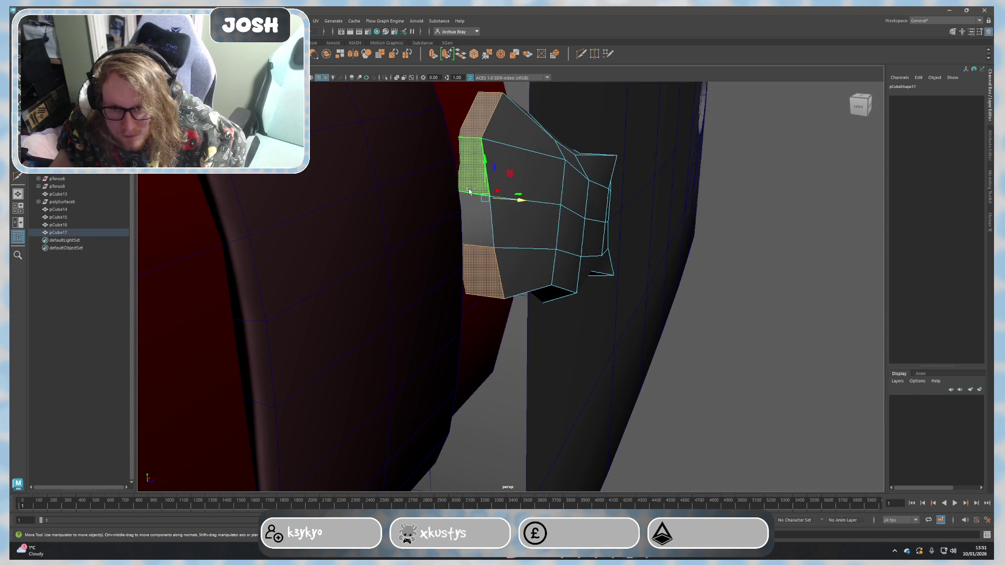
{"action": "left_click_drag", "start_coordinate": [520, 276], "coordinate": [568, 406], "text": "alt"}
{"action": "key", "text": "e"}
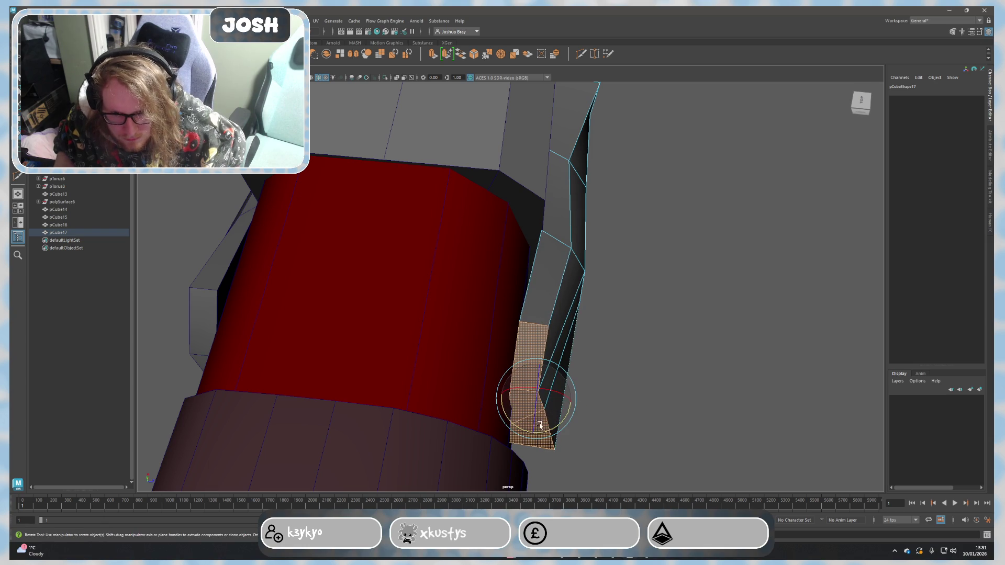
{"action": "left_click", "coordinate": [576, 418]}
{"action": "mouse_move", "coordinate": [576, 419]}
{"action": "left_mouse_down", "text": "alt"}
{"action": "mouse_move", "coordinate": [650, 426]}
{"action": "mouse_move", "coordinate": [543, 339]}
{"action": "mouse_move", "coordinate": [614, 403]}
{"action": "mouse_move", "coordinate": [581, 399]}
{"action": "left_mouse_up", "text": "alt"}
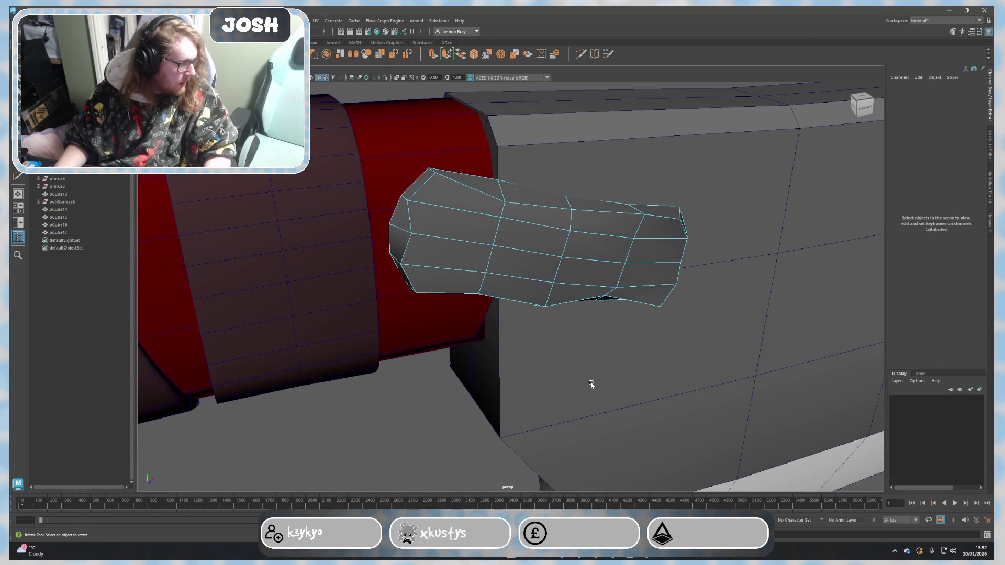
{"action": "mouse_move", "coordinate": [639, 362]}
{"action": "left_mouse_down", "text": "alt"}
{"action": "mouse_move", "coordinate": [637, 345]}
{"action": "mouse_move", "coordinate": [612, 338]}
{"action": "left_mouse_up", "text": "alt"}
{"action": "left_click", "coordinate": [504, 302]}
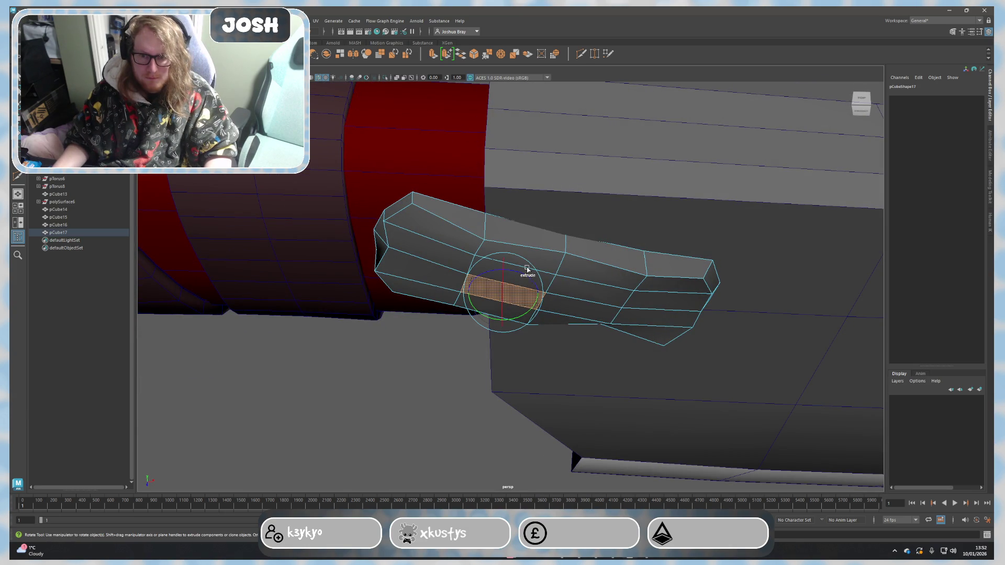
{"action": "mouse_move", "coordinate": [556, 265]}
{"action": "left_mouse_down", "text": "alt"}
{"action": "mouse_move", "coordinate": [579, 321]}
{"action": "mouse_move", "coordinate": [532, 343]}
{"action": "mouse_move", "coordinate": [639, 309]}
{"action": "mouse_move", "coordinate": [455, 325]}
{"action": "mouse_move", "coordinate": [399, 366]}
{"action": "left_mouse_up", "text": "alt"}
{"action": "key", "text": "w"}
{"action": "left_click", "coordinate": [455, 325]}
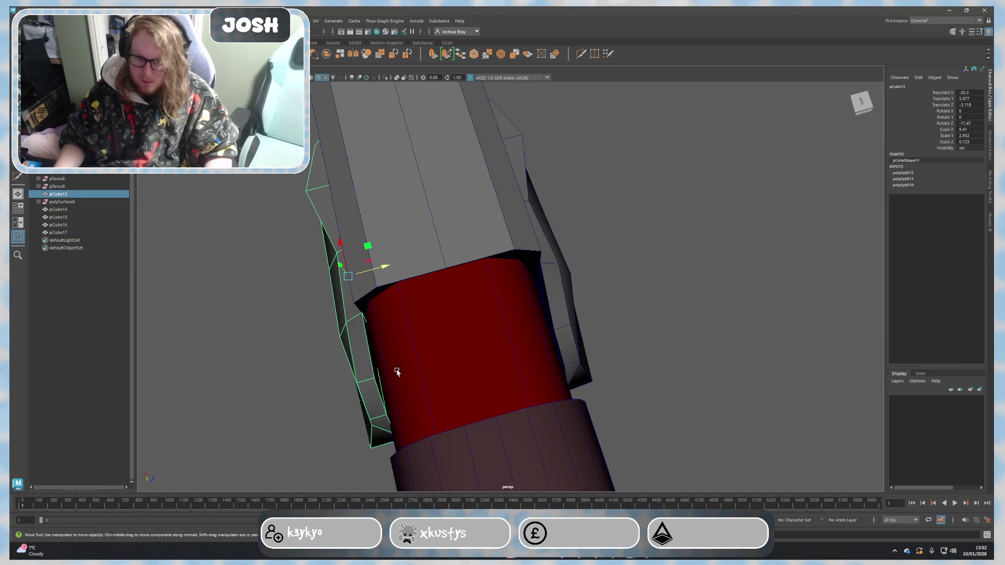
Step: Pull a vertex of the red handle out along X to the blade's edge
{"action": "left_click_drag", "start_coordinate": [511, 366], "coordinate": [495, 378], "text": "alt"}
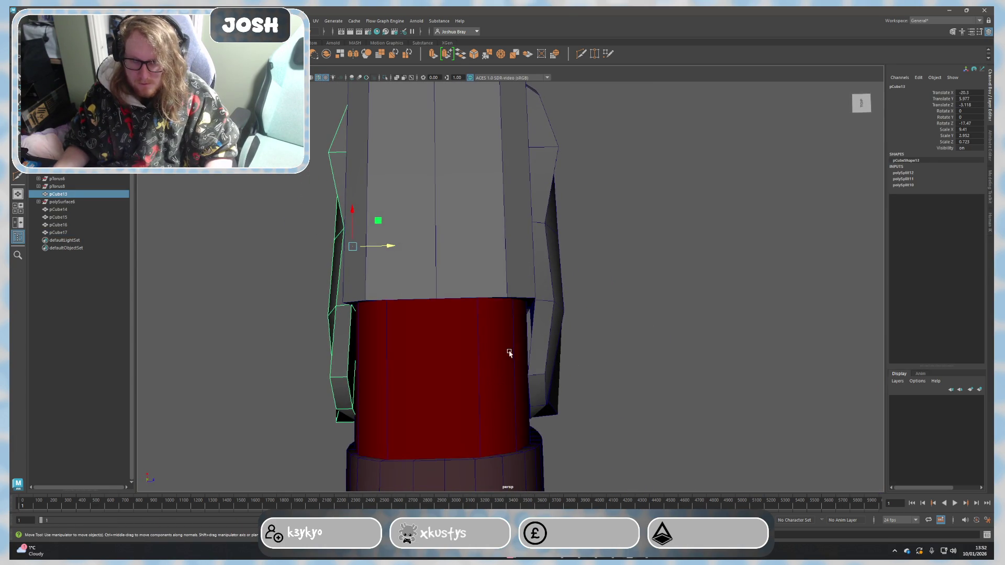
{"action": "left_click", "coordinate": [516, 332]}
{"action": "mouse_move", "coordinate": [516, 331]}
{"action": "left_mouse_down", "text": "alt"}
{"action": "mouse_move", "coordinate": [487, 307]}
{"action": "mouse_move", "coordinate": [422, 288]}
{"action": "mouse_move", "coordinate": [430, 244]}
{"action": "mouse_move", "coordinate": [399, 261]}
{"action": "left_mouse_up", "text": "alt"}
{"action": "right_click_drag", "start_coordinate": [480, 338], "coordinate": [480, 336]}
{"action": "left_click", "coordinate": [471, 331]}
{"action": "mouse_move", "coordinate": [501, 332]}
{"action": "left_mouse_down"}
{"action": "mouse_move", "coordinate": [529, 339]}
{"action": "mouse_move", "coordinate": [564, 386]}
{"action": "mouse_move", "coordinate": [601, 366]}
{"action": "mouse_move", "coordinate": [675, 354]}
{"action": "mouse_move", "coordinate": [700, 402]}
{"action": "mouse_move", "coordinate": [729, 426]}
{"action": "mouse_move", "coordinate": [774, 403]}
{"action": "left_mouse_up"}
Step: Duplicate guard pCube13, lift the copy above the handle and rotate it about 91° on X
{"action": "left_click", "coordinate": [607, 297]}
{"action": "mouse_move", "coordinate": [607, 297]}
{"action": "left_mouse_down", "text": "alt"}
{"action": "mouse_move", "coordinate": [634, 329]}
{"action": "mouse_move", "coordinate": [621, 328]}
{"action": "left_mouse_up", "text": "alt"}
{"action": "key", "text": "ctrl+d"}
{"action": "left_click_drag", "start_coordinate": [572, 240], "coordinate": [563, 127]}
{"action": "key", "text": "e"}
{"action": "mouse_move", "coordinate": [639, 235]}
{"action": "left_mouse_down", "text": "alt"}
{"action": "mouse_move", "coordinate": [525, 151]}
{"action": "mouse_move", "coordinate": [553, 120]}
{"action": "mouse_move", "coordinate": [571, 176]}
{"action": "left_mouse_up", "text": "alt"}
{"action": "mouse_move", "coordinate": [571, 176]}
{"action": "left_mouse_down", "text": "alt"}
{"action": "mouse_move", "coordinate": [578, 181]}
{"action": "mouse_move", "coordinate": [632, 127]}
{"action": "left_mouse_up", "text": "alt"}
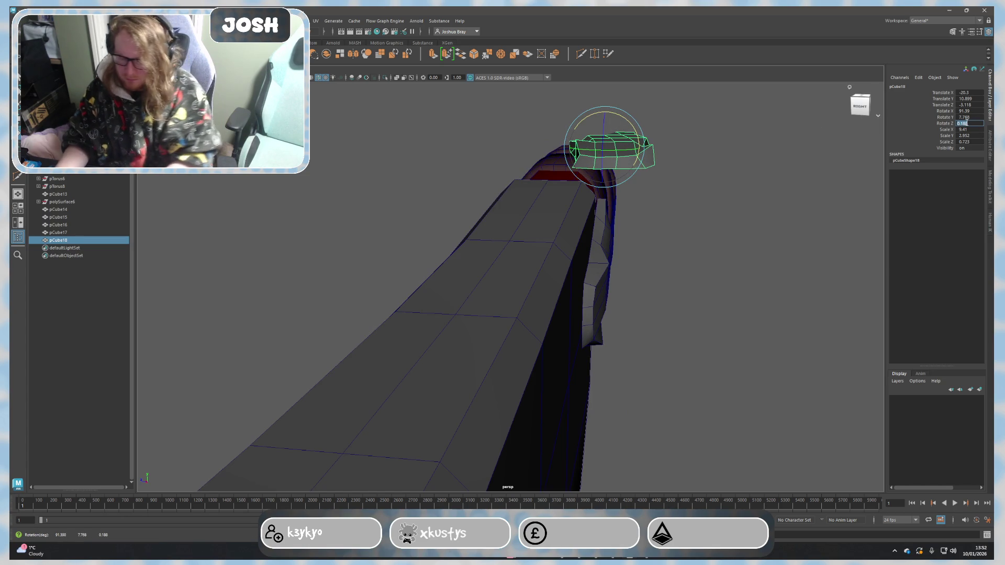
Step: Reset the copy's Rotate Z to 0 and lower it onto the blade's spine
{"action": "type", "text": "90"}
{"action": "key", "text": "Return"}
{"action": "key", "text": "ctrl+z"}
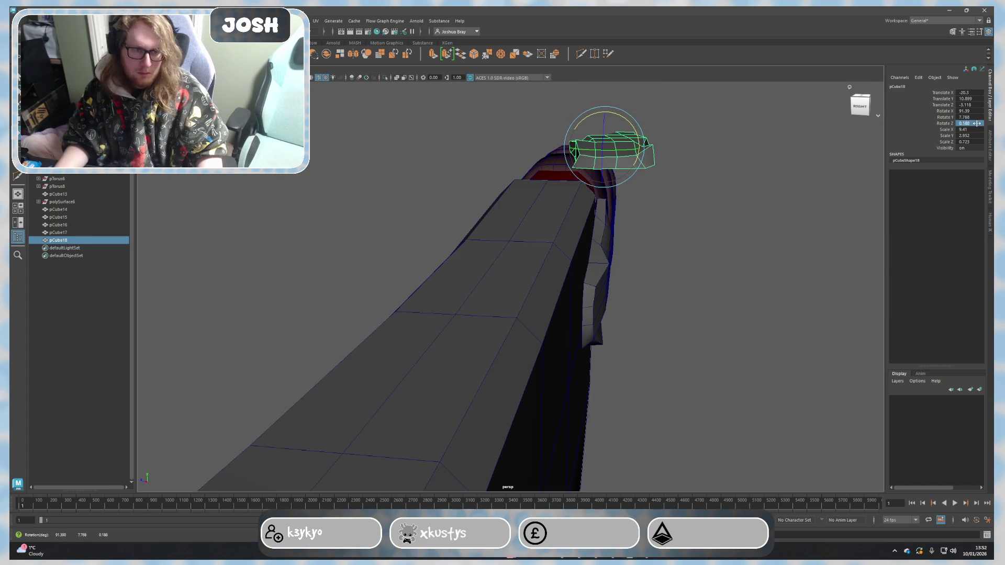
{"action": "type", "text": "0"}
{"action": "key", "text": "Return"}
{"action": "left_click_drag", "start_coordinate": [764, 188], "coordinate": [742, 222], "text": "alt"}
{"action": "key", "text": "w"}
{"action": "mouse_move", "coordinate": [594, 204]}
{"action": "left_mouse_down"}
{"action": "mouse_move", "coordinate": [581, 190]}
{"action": "mouse_move", "coordinate": [547, 191]}
{"action": "mouse_move", "coordinate": [562, 213]}
{"action": "mouse_move", "coordinate": [552, 215]}
{"action": "left_mouse_up"}
{"action": "key", "text": "e"}
{"action": "left_click_drag", "start_coordinate": [643, 243], "coordinate": [547, 228], "text": "alt"}
{"action": "key", "text": "w"}
{"action": "mouse_move", "coordinate": [485, 175]}
{"action": "left_mouse_down"}
{"action": "mouse_move", "coordinate": [482, 224]}
{"action": "mouse_move", "coordinate": [478, 198]}
{"action": "left_mouse_up"}
{"action": "key", "text": "bracketleft"}
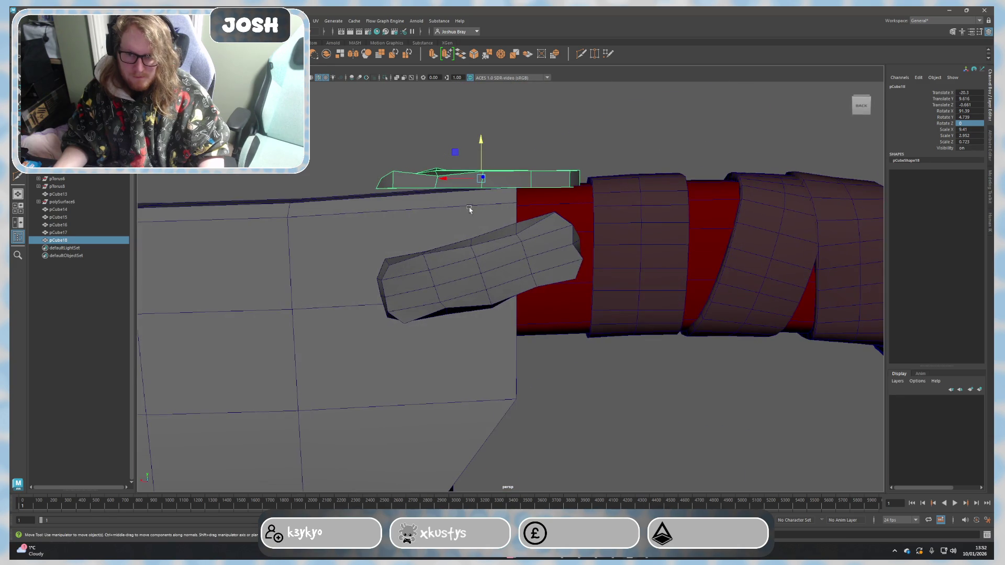
Step: Tilt the copy's end faces down toward the spine and lower them slightly
{"action": "right_click_drag", "start_coordinate": [400, 194], "coordinate": [376, 172]}
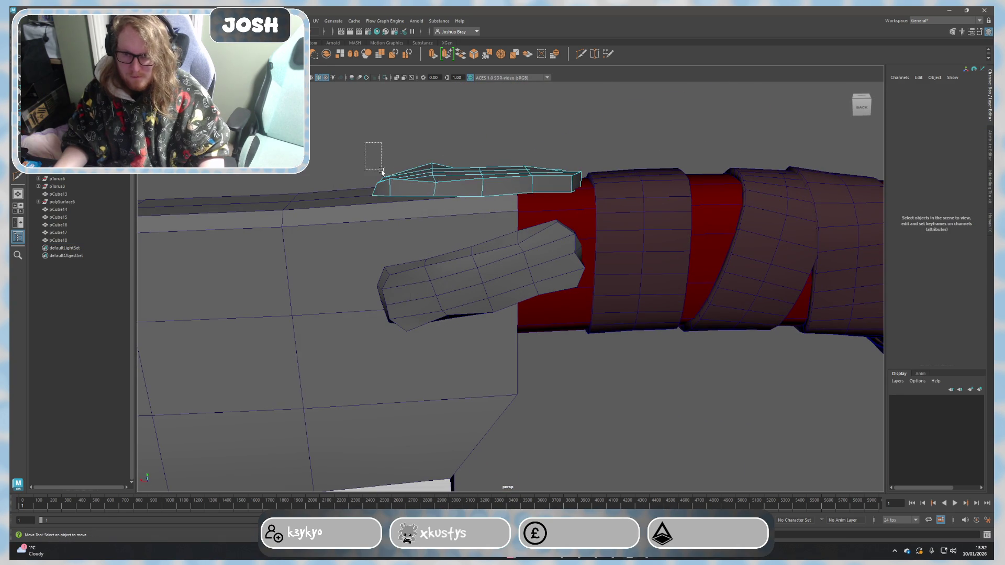
{"action": "left_click", "coordinate": [402, 201]}
{"action": "key", "text": "bracketleft"}
{"action": "key", "text": "e"}
{"action": "mouse_move", "coordinate": [424, 151]}
{"action": "left_mouse_down"}
{"action": "mouse_move", "coordinate": [449, 218]}
{"action": "mouse_move", "coordinate": [599, 402]}
{"action": "mouse_move", "coordinate": [540, 307]}
{"action": "mouse_move", "coordinate": [475, 234]}
{"action": "left_mouse_up"}
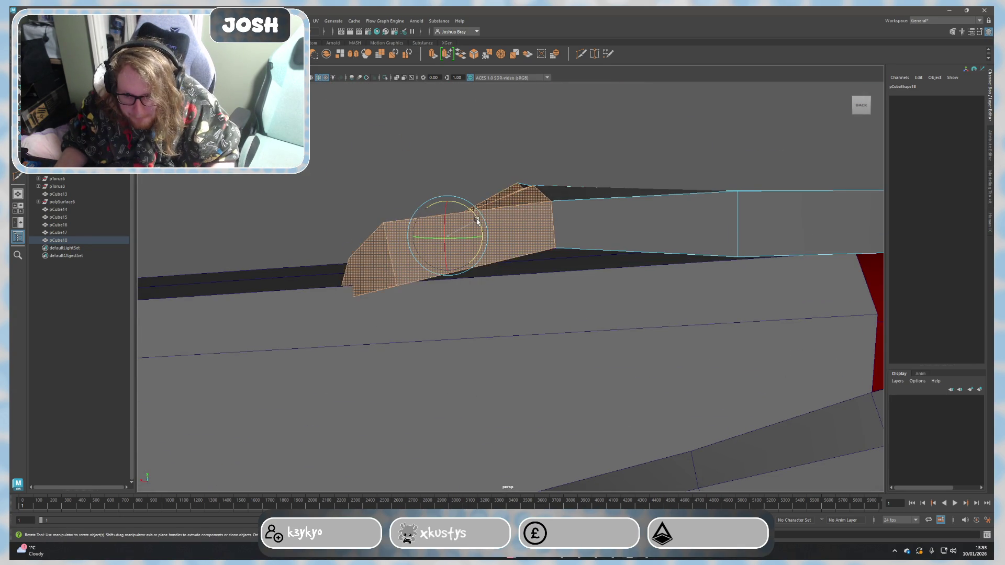
{"action": "key", "text": "w"}
{"action": "mouse_move", "coordinate": [447, 196]}
{"action": "left_mouse_down"}
{"action": "mouse_move", "coordinate": [453, 217]}
{"action": "mouse_move", "coordinate": [519, 214]}
{"action": "left_mouse_up"}
Step: Straighten the whole copy's rotation and view the cleaver from the side
{"action": "right_click_drag", "start_coordinate": [519, 214], "coordinate": [484, 205]}
{"action": "key", "text": "e"}
{"action": "left_click_drag", "start_coordinate": [488, 176], "coordinate": [419, 166]}
{"action": "key", "text": "w"}
{"action": "scroll", "coordinate": [556, 209], "scroll_direction": "down", "scroll_amount": 3}
{"action": "left_click", "coordinate": [718, 303]}
{"action": "left_click_drag", "start_coordinate": [717, 302], "coordinate": [597, 332], "text": "alt"}
{"action": "scroll", "coordinate": [651, 422], "scroll_direction": "down", "scroll_amount": 4}
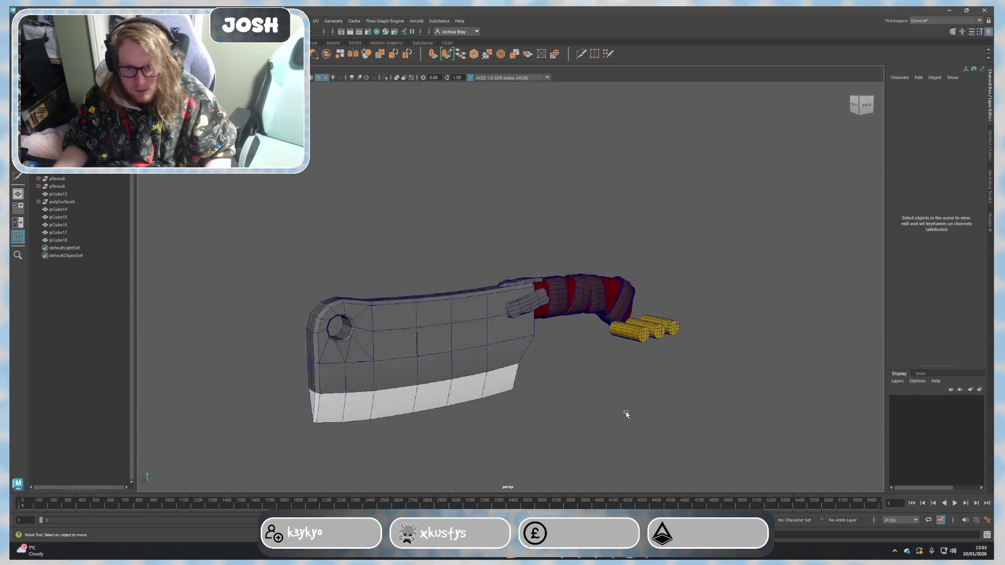
{"action": "mouse_move", "coordinate": [626, 413]}
{"action": "left_mouse_down", "text": "alt"}
{"action": "mouse_move", "coordinate": [582, 397]}
{"action": "mouse_move", "coordinate": [611, 415]}
{"action": "mouse_move", "coordinate": [621, 408]}
{"action": "mouse_move", "coordinate": [572, 380]}
{"action": "mouse_move", "coordinate": [602, 408]}
{"action": "left_mouse_up", "text": "alt"}
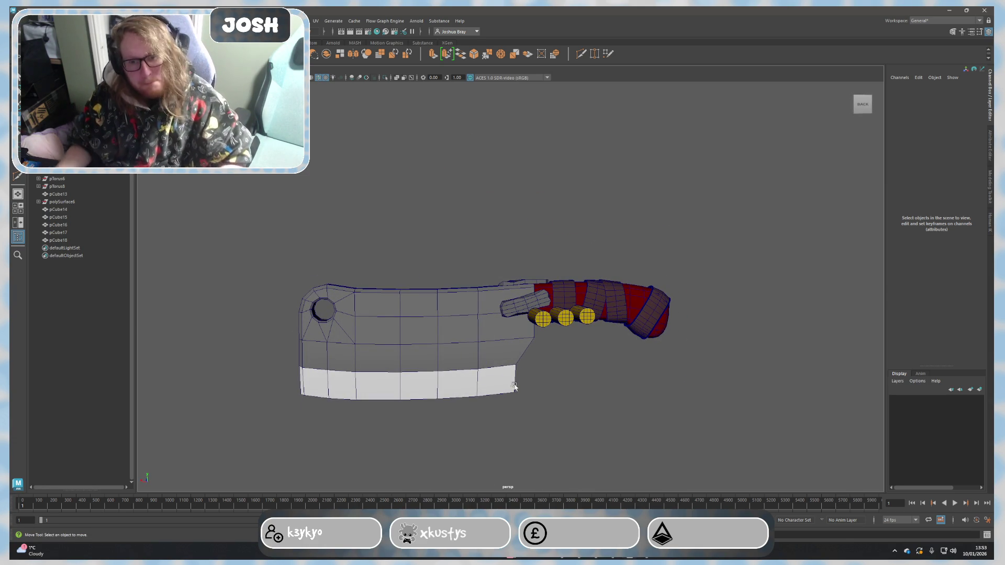
Step: Lengthen the yellow rivet pCube14 through the blade and set it on the guard
{"action": "mouse_move", "coordinate": [630, 382]}
{"action": "left_mouse_down", "text": "alt"}
{"action": "mouse_move", "coordinate": [521, 299]}
{"action": "mouse_move", "coordinate": [529, 293]}
{"action": "mouse_move", "coordinate": [568, 321]}
{"action": "mouse_move", "coordinate": [490, 257]}
{"action": "mouse_move", "coordinate": [513, 289]}
{"action": "mouse_move", "coordinate": [473, 325]}
{"action": "mouse_move", "coordinate": [478, 344]}
{"action": "mouse_move", "coordinate": [523, 335]}
{"action": "mouse_move", "coordinate": [529, 343]}
{"action": "left_mouse_up", "text": "alt"}
{"action": "left_click", "coordinate": [643, 383]}
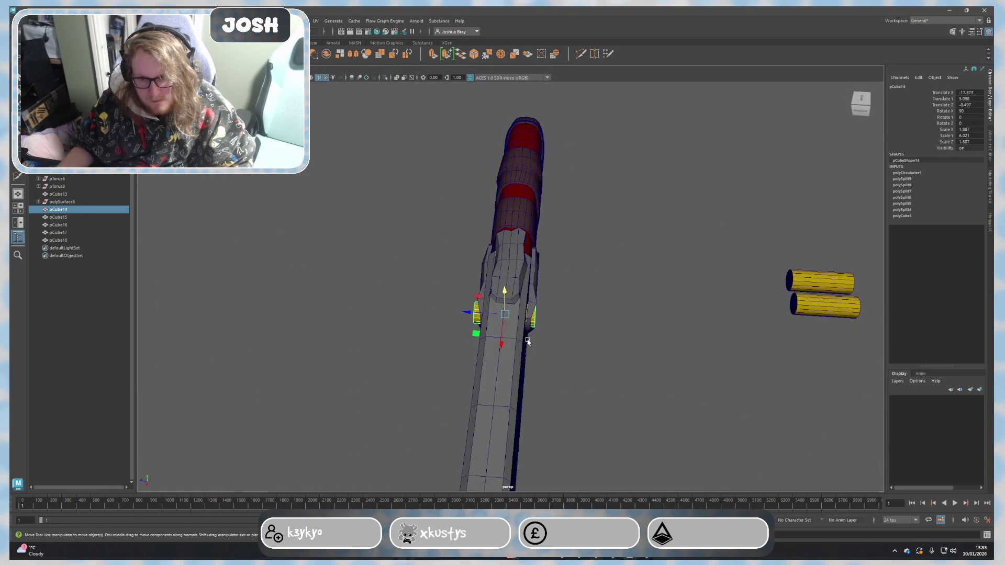
{"action": "left_click", "coordinate": [537, 322]}
{"action": "right_click_drag", "start_coordinate": [537, 322], "coordinate": [590, 348], "text": "alt"}
{"action": "mouse_move", "coordinate": [589, 347]}
{"action": "left_mouse_down", "text": "alt"}
{"action": "mouse_move", "coordinate": [546, 309]}
{"action": "mouse_move", "coordinate": [563, 285]}
{"action": "mouse_move", "coordinate": [597, 314]}
{"action": "mouse_move", "coordinate": [565, 328]}
{"action": "left_mouse_up", "text": "alt"}
{"action": "left_click", "coordinate": [565, 328]}
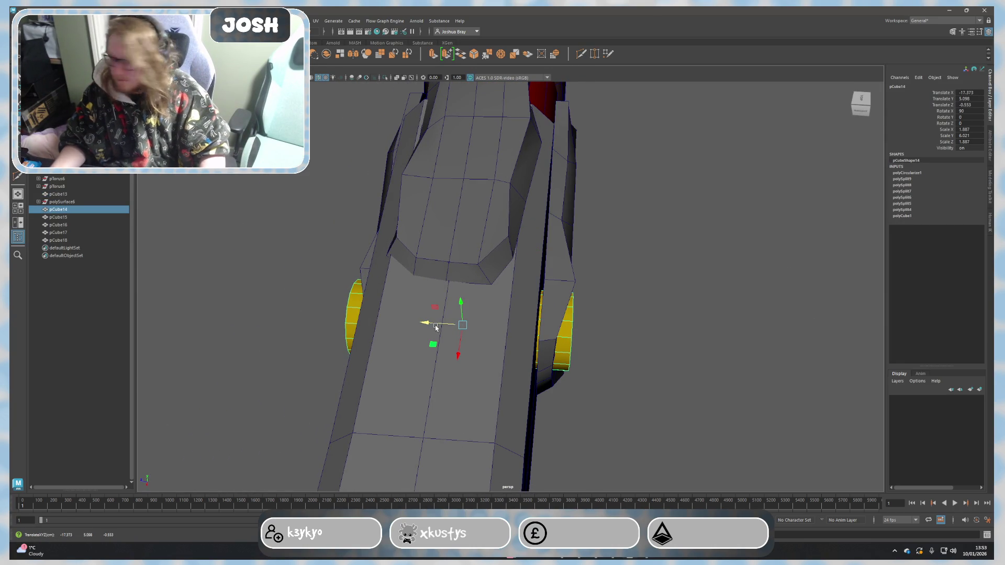
{"action": "mouse_move", "coordinate": [435, 327]}
{"action": "left_mouse_down", "text": "alt"}
{"action": "mouse_move", "coordinate": [474, 314]}
{"action": "mouse_move", "coordinate": [596, 379]}
{"action": "left_mouse_up", "text": "alt"}
{"action": "key", "text": "r"}
{"action": "mouse_move", "coordinate": [467, 308]}
{"action": "left_mouse_down"}
{"action": "mouse_move", "coordinate": [471, 320]}
{"action": "mouse_move", "coordinate": [449, 321]}
{"action": "left_mouse_up"}
{"action": "key", "text": "w"}
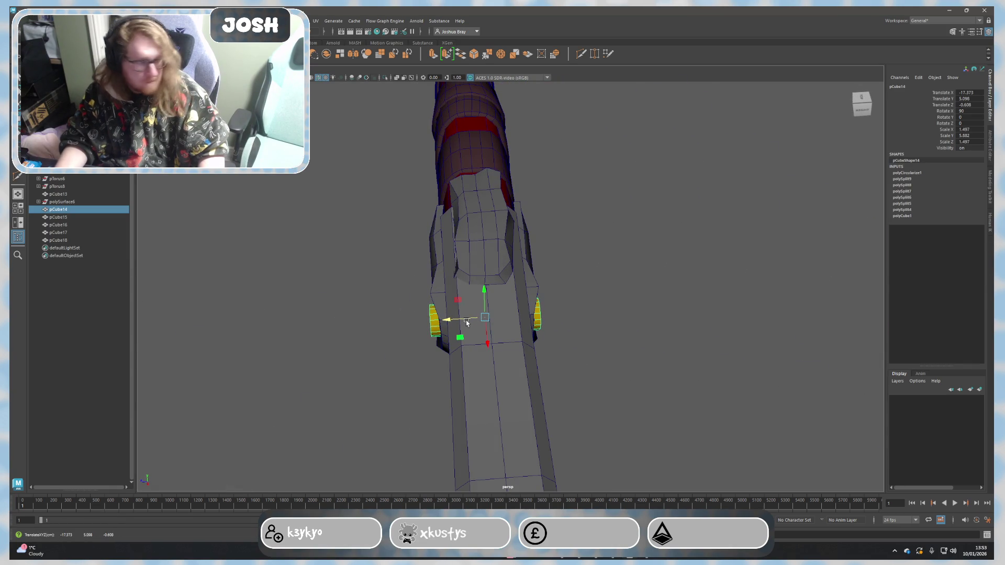
{"action": "mouse_move", "coordinate": [643, 348]}
{"action": "left_mouse_down", "text": "alt"}
{"action": "mouse_move", "coordinate": [693, 343]}
{"action": "mouse_move", "coordinate": [620, 326]}
{"action": "mouse_move", "coordinate": [558, 352]}
{"action": "mouse_move", "coordinate": [502, 314]}
{"action": "mouse_move", "coordinate": [533, 308]}
{"action": "left_mouse_up", "text": "alt"}
Step: Duplicate the rivet twice, spacing the three rivets evenly along the guard
{"action": "key", "text": "ctrl+d"}
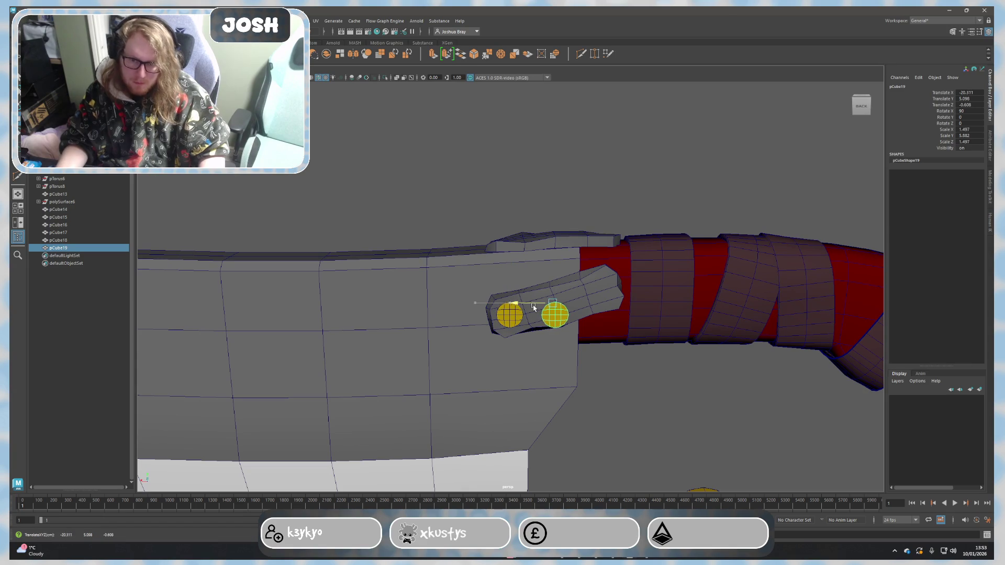
{"action": "left_click_drag", "start_coordinate": [557, 270], "coordinate": [556, 262]}
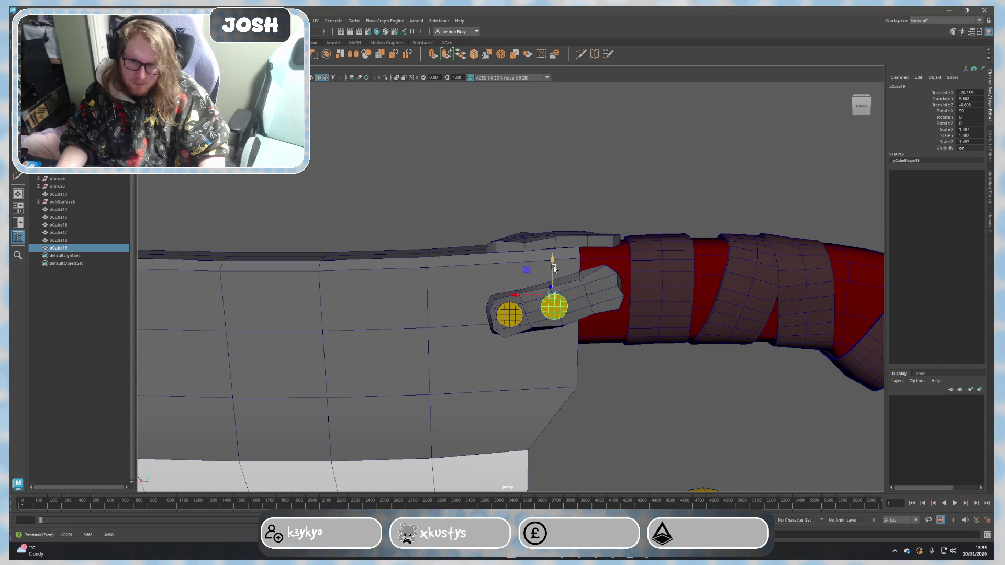
{"action": "key", "text": "ctrl+d"}
{"action": "left_click_drag", "start_coordinate": [530, 296], "coordinate": [592, 252]}
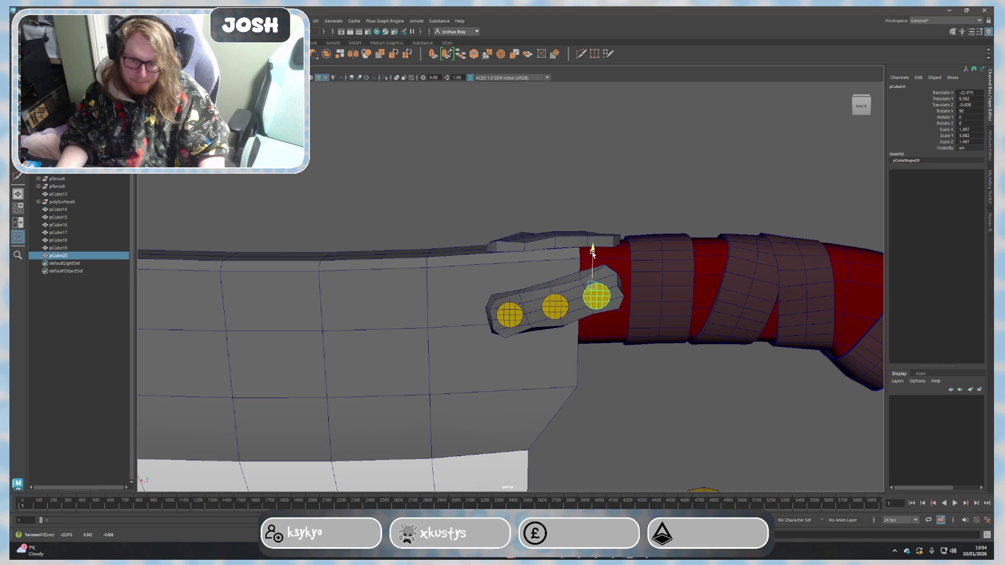
{"action": "left_click", "coordinate": [556, 307]}
{"action": "mouse_move", "coordinate": [559, 341]}
{"action": "left_mouse_down", "text": "alt"}
{"action": "mouse_move", "coordinate": [643, 397]}
{"action": "mouse_move", "coordinate": [702, 363]}
{"action": "mouse_move", "coordinate": [659, 378]}
{"action": "mouse_move", "coordinate": [765, 386]}
{"action": "mouse_move", "coordinate": [754, 386]}
{"action": "left_mouse_up", "text": "alt"}
{"action": "left_click", "coordinate": [644, 397]}
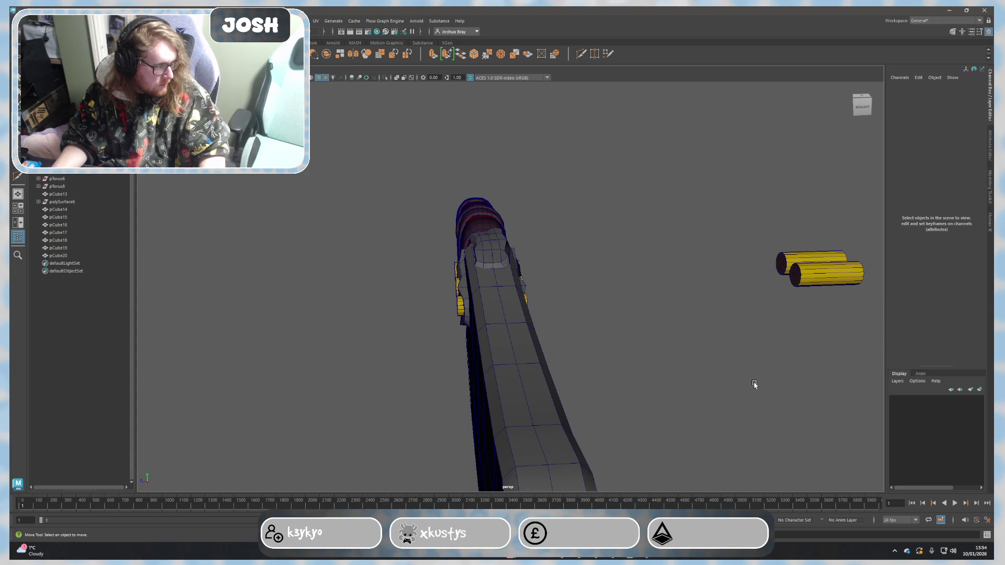
Step: Duplicate a spare yellow cylinder and seat the copy on the top guard plate
{"action": "left_click_drag", "start_coordinate": [754, 384], "coordinate": [535, 368], "text": "alt"}
{"action": "left_click", "coordinate": [639, 325]}
{"action": "mouse_move", "coordinate": [639, 325]}
{"action": "left_mouse_down", "text": "alt"}
{"action": "mouse_move", "coordinate": [475, 384]}
{"action": "mouse_move", "coordinate": [444, 369]}
{"action": "mouse_move", "coordinate": [724, 366]}
{"action": "mouse_move", "coordinate": [673, 373]}
{"action": "left_mouse_up", "text": "alt"}
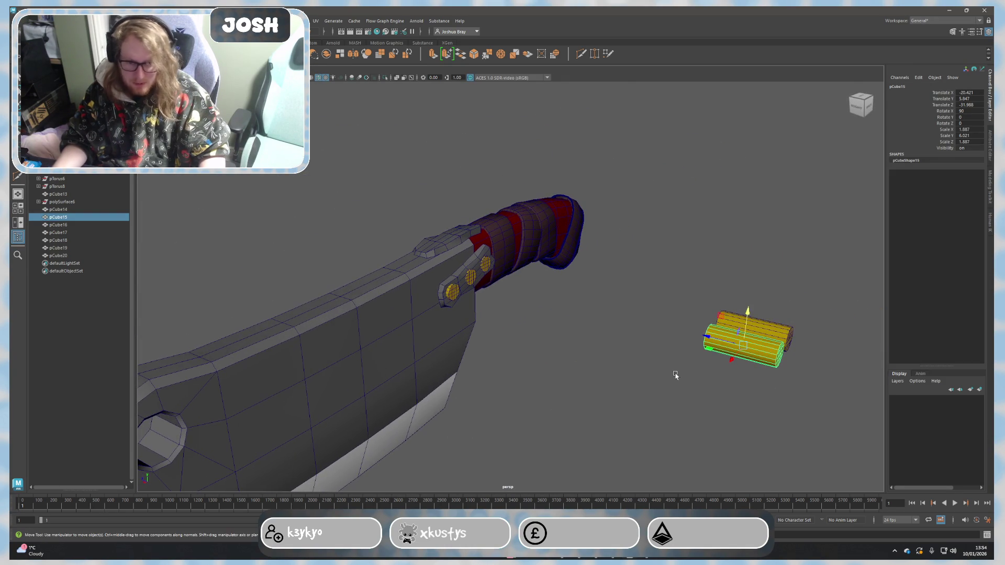
{"action": "key", "text": "ctrl+d"}
{"action": "mouse_move", "coordinate": [728, 342]}
{"action": "middle_mouse_down"}
{"action": "mouse_move", "coordinate": [418, 267]}
{"action": "mouse_move", "coordinate": [514, 299]}
{"action": "middle_mouse_up"}
{"action": "key", "text": "r"}
{"action": "key", "text": "e"}
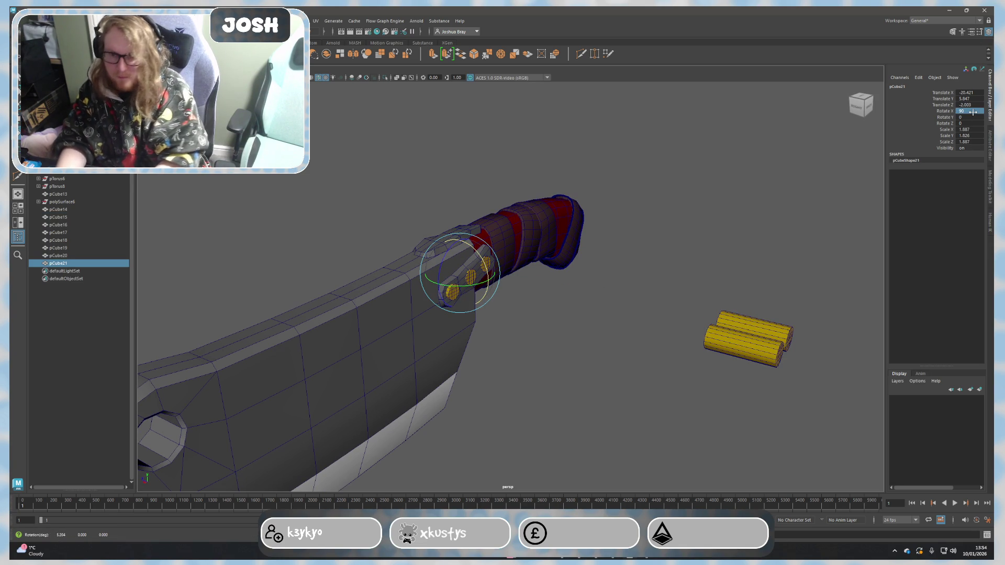
{"action": "key", "text": "Return"}
{"action": "key", "text": "w"}
{"action": "left_click_drag", "start_coordinate": [460, 238], "coordinate": [456, 193]}
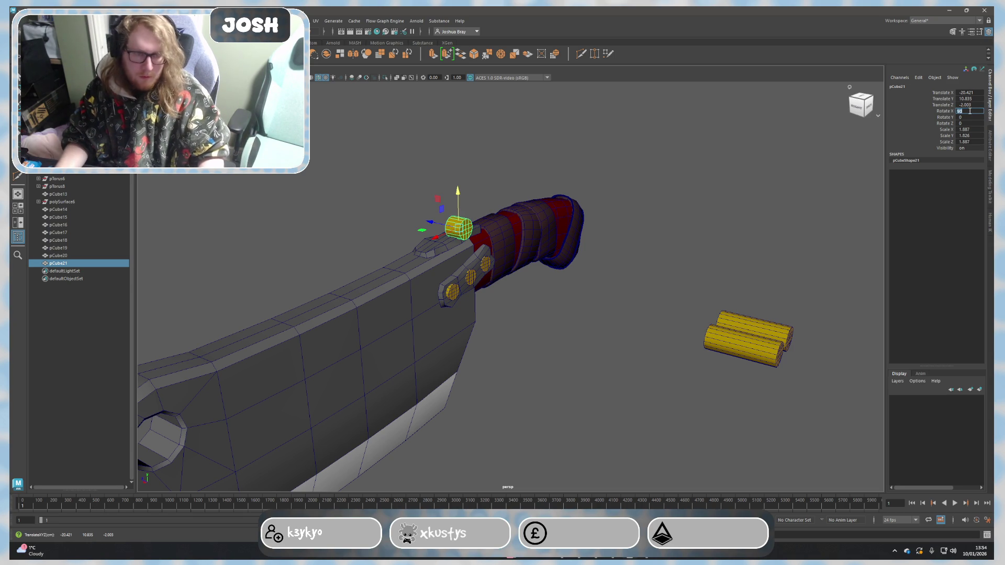
{"action": "mouse_move", "coordinate": [707, 152]}
{"action": "left_mouse_down", "text": "alt"}
{"action": "mouse_move", "coordinate": [540, 281]}
{"action": "mouse_move", "coordinate": [554, 283]}
{"action": "mouse_move", "coordinate": [553, 274]}
{"action": "mouse_move", "coordinate": [512, 299]}
{"action": "mouse_move", "coordinate": [499, 372]}
{"action": "mouse_move", "coordinate": [441, 341]}
{"action": "mouse_move", "coordinate": [426, 366]}
{"action": "mouse_move", "coordinate": [413, 364]}
{"action": "mouse_move", "coordinate": [472, 401]}
{"action": "mouse_move", "coordinate": [510, 382]}
{"action": "mouse_move", "coordinate": [476, 434]}
{"action": "mouse_move", "coordinate": [487, 419]}
{"action": "mouse_move", "coordinate": [534, 430]}
{"action": "left_mouse_up", "text": "alt"}
{"action": "key", "text": "r"}
{"action": "key", "text": "w"}
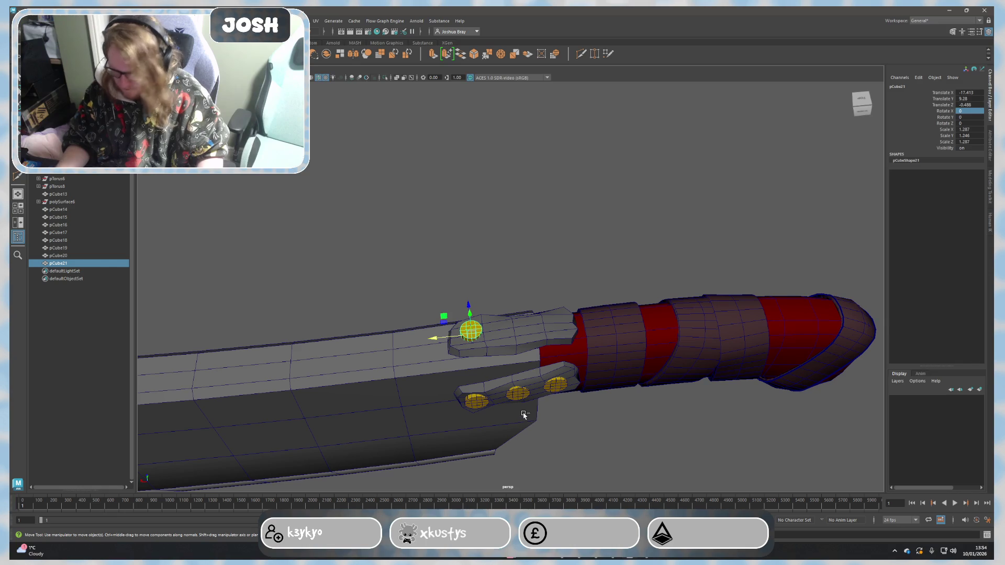
Step: Duplicate the rivet twice along the plate and turn off Wireframe on Shaded
{"action": "key", "text": "ctrl+d"}
{"action": "left_click_drag", "start_coordinate": [445, 340], "coordinate": [491, 339]}
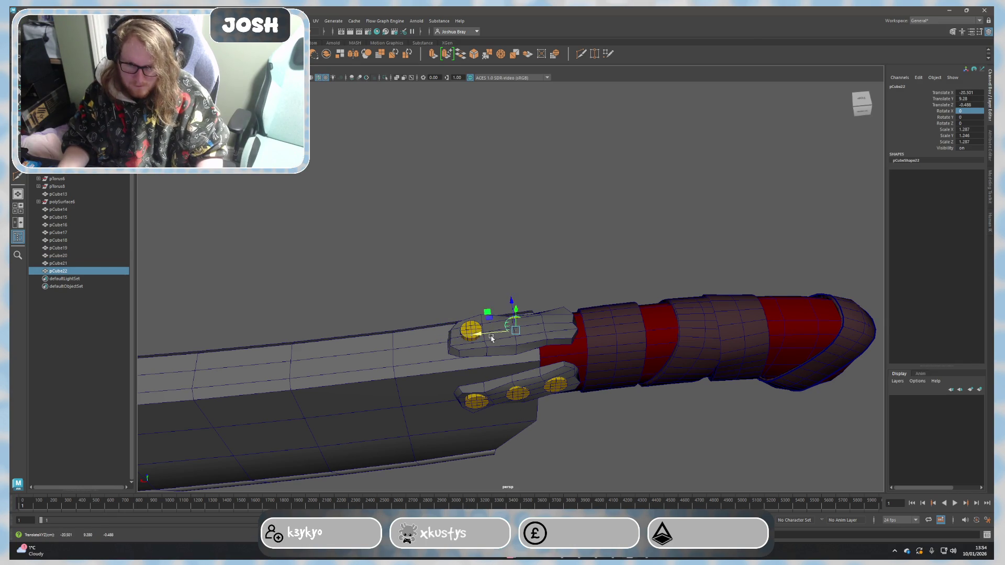
{"action": "mouse_move", "coordinate": [572, 340]}
{"action": "left_mouse_down", "text": "alt"}
{"action": "mouse_move", "coordinate": [565, 298]}
{"action": "mouse_move", "coordinate": [598, 328]}
{"action": "mouse_move", "coordinate": [631, 337]}
{"action": "left_mouse_up", "text": "alt"}
{"action": "mouse_move", "coordinate": [470, 354]}
{"action": "left_mouse_down"}
{"action": "mouse_move", "coordinate": [466, 346]}
{"action": "mouse_move", "coordinate": [510, 366]}
{"action": "mouse_move", "coordinate": [492, 366]}
{"action": "mouse_move", "coordinate": [513, 389]}
{"action": "left_mouse_up"}
{"action": "key", "text": "ctrl+d"}
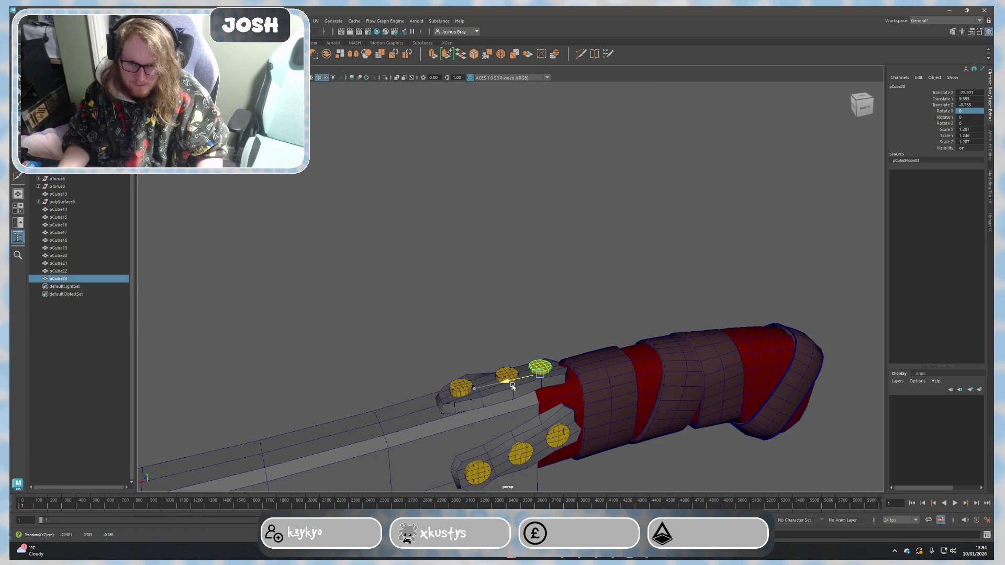
{"action": "left_click", "coordinate": [573, 313]}
{"action": "mouse_move", "coordinate": [573, 313]}
{"action": "left_mouse_down", "text": "alt"}
{"action": "mouse_move", "coordinate": [642, 383]}
{"action": "mouse_move", "coordinate": [633, 386]}
{"action": "mouse_move", "coordinate": [635, 419]}
{"action": "mouse_move", "coordinate": [613, 419]}
{"action": "left_mouse_up", "text": "alt"}
{"action": "left_click", "coordinate": [318, 78]}
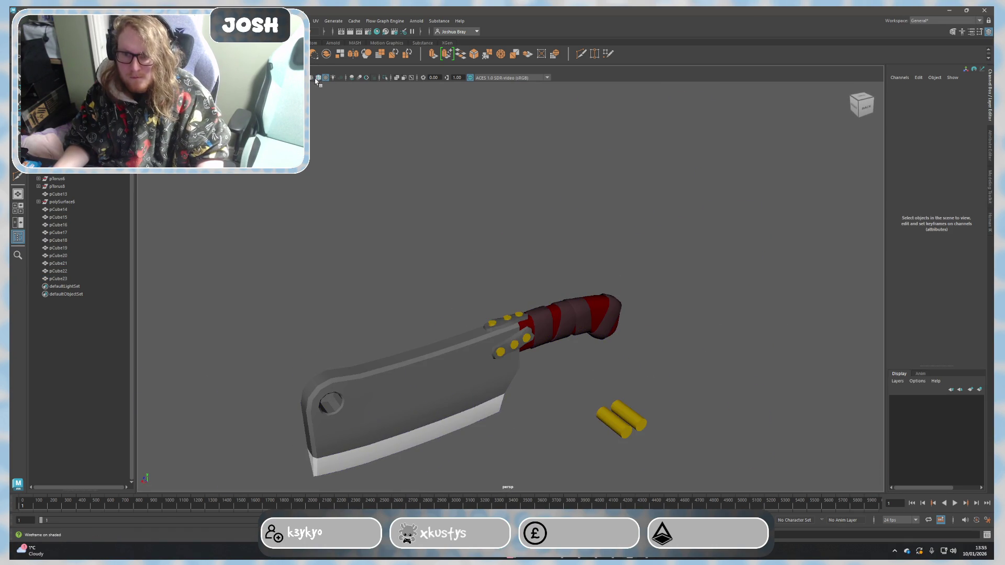
Step: Delete the two spare yellow rods lying beside the cleaver
{"action": "mouse_move", "coordinate": [693, 494]}
{"action": "left_mouse_down"}
{"action": "mouse_move", "coordinate": [618, 391]}
{"action": "mouse_move", "coordinate": [581, 298]}
{"action": "mouse_move", "coordinate": [590, 353]}
{"action": "mouse_move", "coordinate": [736, 320]}
{"action": "mouse_move", "coordinate": [740, 298]}
{"action": "mouse_move", "coordinate": [690, 332]}
{"action": "mouse_move", "coordinate": [654, 339]}
{"action": "mouse_move", "coordinate": [586, 333]}
{"action": "mouse_move", "coordinate": [539, 308]}
{"action": "mouse_move", "coordinate": [567, 327]}
{"action": "left_mouse_up"}
{"action": "key", "text": "Delete"}
{"action": "scroll", "coordinate": [567, 328], "scroll_direction": "up", "scroll_amount": 5}
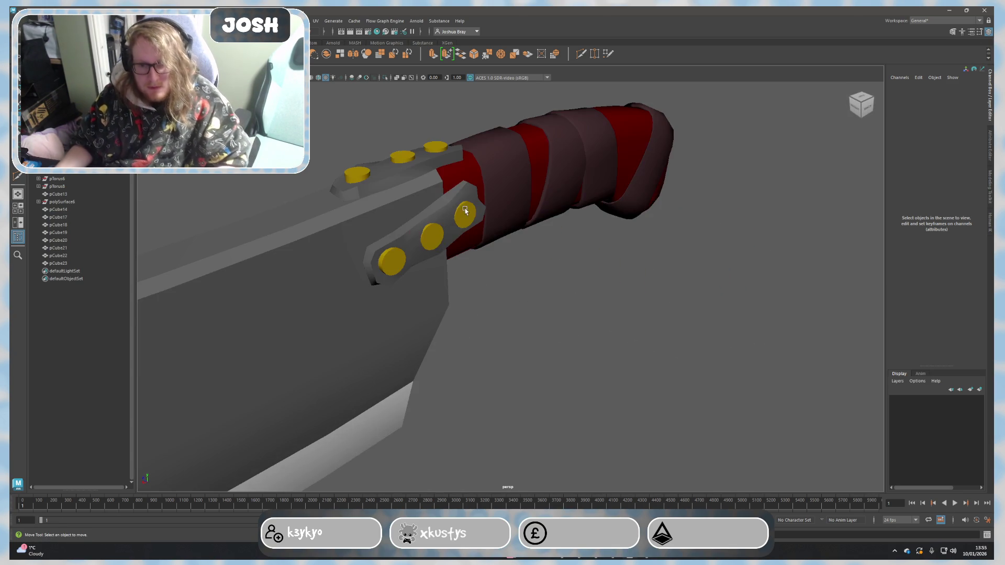
Step: Select the top and side guard plates for material options, then pick a yellow rivet
{"action": "left_click", "coordinate": [443, 224]}
{"action": "mouse_move", "coordinate": [395, 173]}
{"action": "left_mouse_down", "text": "alt"}
{"action": "mouse_move", "coordinate": [485, 218]}
{"action": "mouse_move", "coordinate": [530, 224]}
{"action": "left_mouse_up", "text": "alt"}
{"action": "left_click", "coordinate": [526, 228], "text": "shift"}
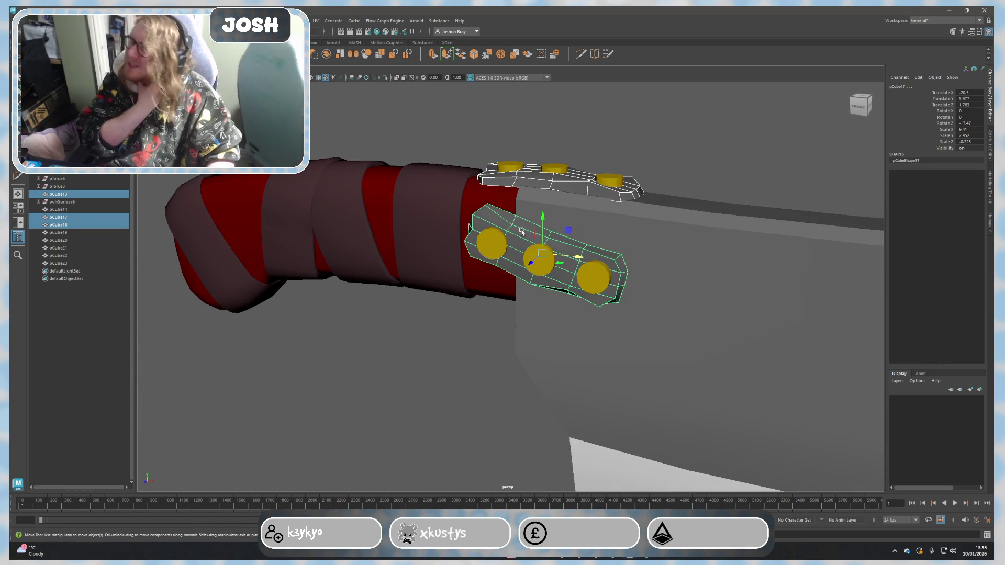
{"action": "mouse_move", "coordinate": [522, 231]}
{"action": "right_mouse_down"}
{"action": "mouse_move", "coordinate": [519, 430]}
{"action": "mouse_move", "coordinate": [583, 470]}
{"action": "mouse_move", "coordinate": [587, 486]}
{"action": "right_mouse_up"}
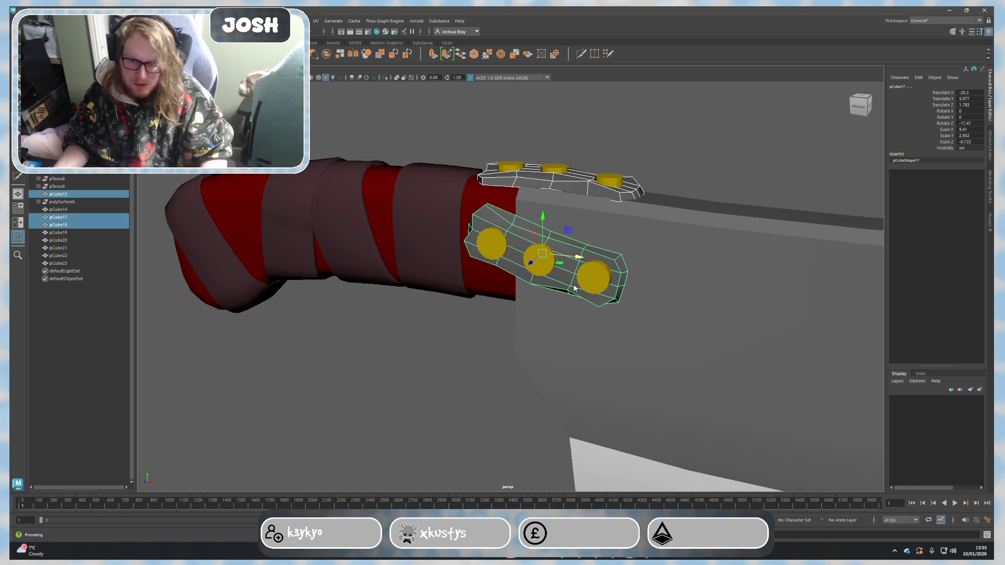
{"action": "right_click_drag", "start_coordinate": [574, 286], "coordinate": [574, 288]}
{"action": "mouse_move", "coordinate": [567, 325]}
{"action": "right_mouse_down"}
{"action": "mouse_move", "coordinate": [561, 482]}
{"action": "mouse_move", "coordinate": [598, 352]}
{"action": "right_mouse_up"}
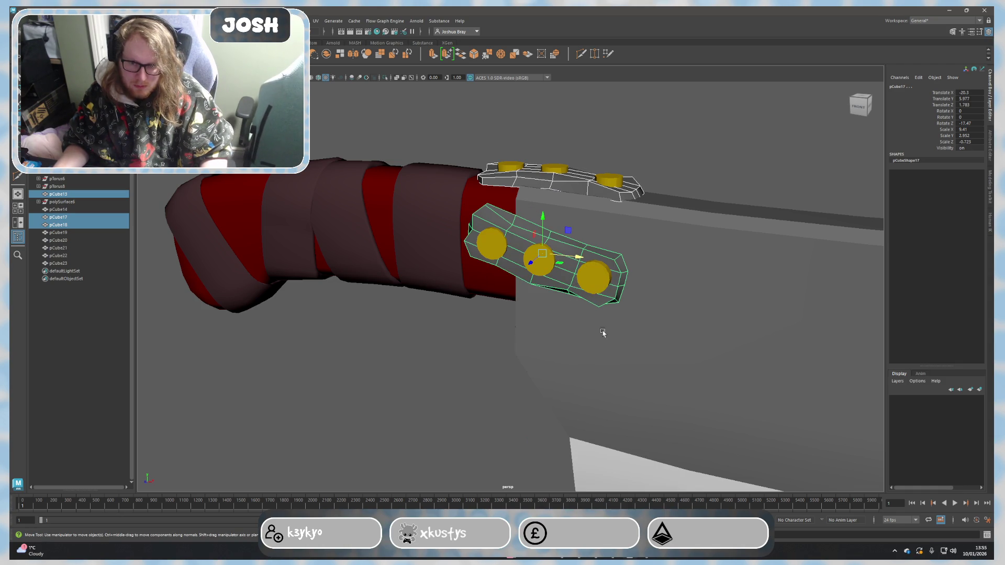
{"action": "left_click", "coordinate": [595, 274]}
{"action": "right_click_drag", "start_coordinate": [599, 287], "coordinate": [592, 365]}
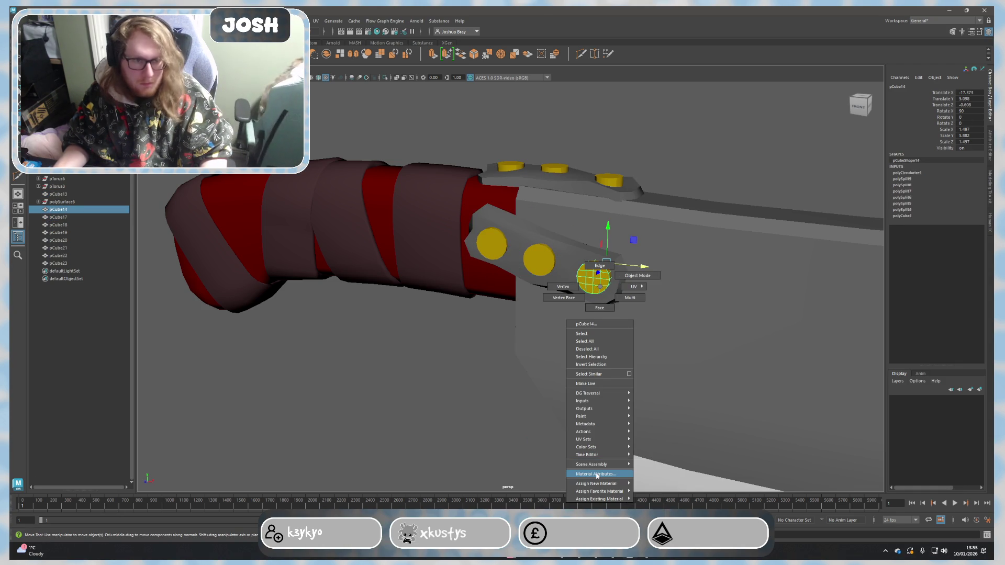
Step: Assign the existing yellow lambert4 material to the guard plates
{"action": "left_click", "coordinate": [595, 474]}
{"action": "left_click", "coordinate": [512, 267]}
{"action": "left_click", "coordinate": [563, 208], "text": "shift"}
{"action": "left_click_drag", "start_coordinate": [564, 215], "coordinate": [494, 258], "text": "alt"}
{"action": "left_click", "coordinate": [412, 226], "text": "shift"}
{"action": "mouse_move", "coordinate": [412, 226]}
{"action": "right_mouse_down"}
{"action": "mouse_move", "coordinate": [412, 437]}
{"action": "mouse_move", "coordinate": [459, 448]}
{"action": "mouse_move", "coordinate": [468, 494]}
{"action": "right_mouse_up"}
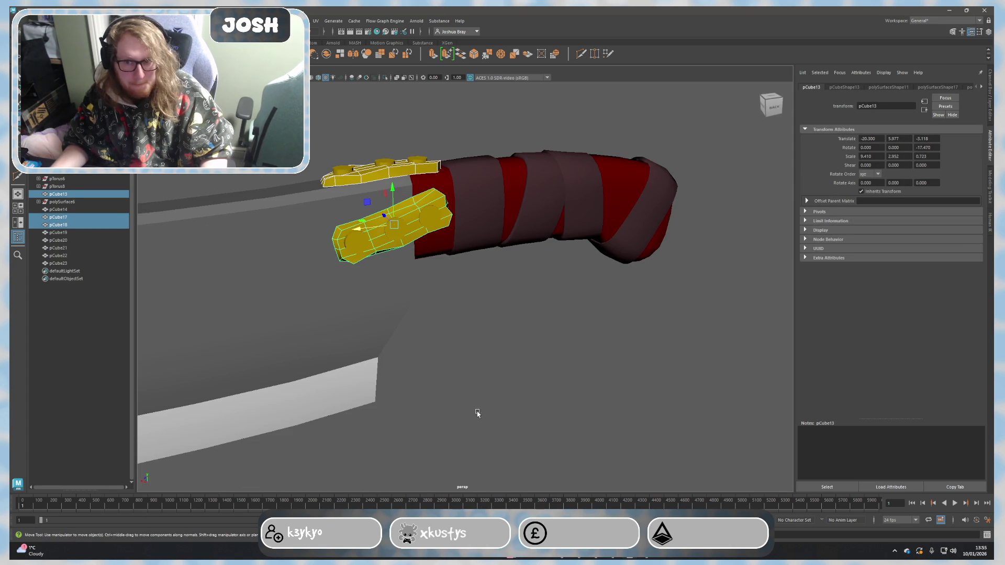
Step: Select all five rivets on the guard plates
{"action": "left_click", "coordinate": [496, 332]}
{"action": "left_click", "coordinate": [397, 230]}
{"action": "left_click", "coordinate": [429, 220], "text": "shift"}
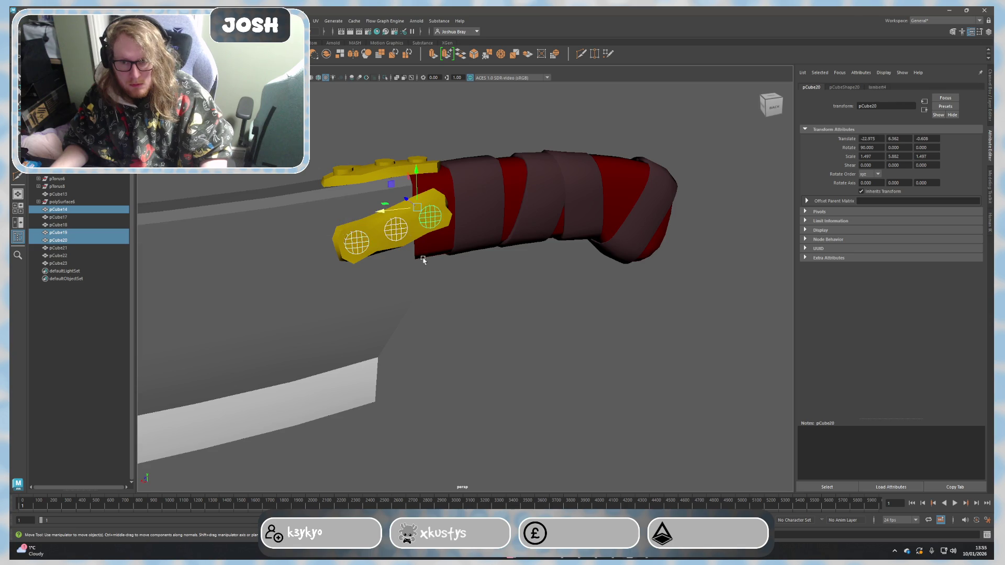
{"action": "left_click_drag", "start_coordinate": [429, 220], "coordinate": [352, 295], "text": "alt"}
{"action": "left_click", "coordinate": [352, 296], "text": "shift"}
{"action": "left_click", "coordinate": [372, 261], "text": "shift"}
{"action": "left_click", "coordinate": [388, 232], "text": "shift"}
{"action": "left_click", "coordinate": [769, 102]}
Step: Assign an existing grey lambert material to the selected rivets
{"action": "right_click", "coordinate": [528, 242]}
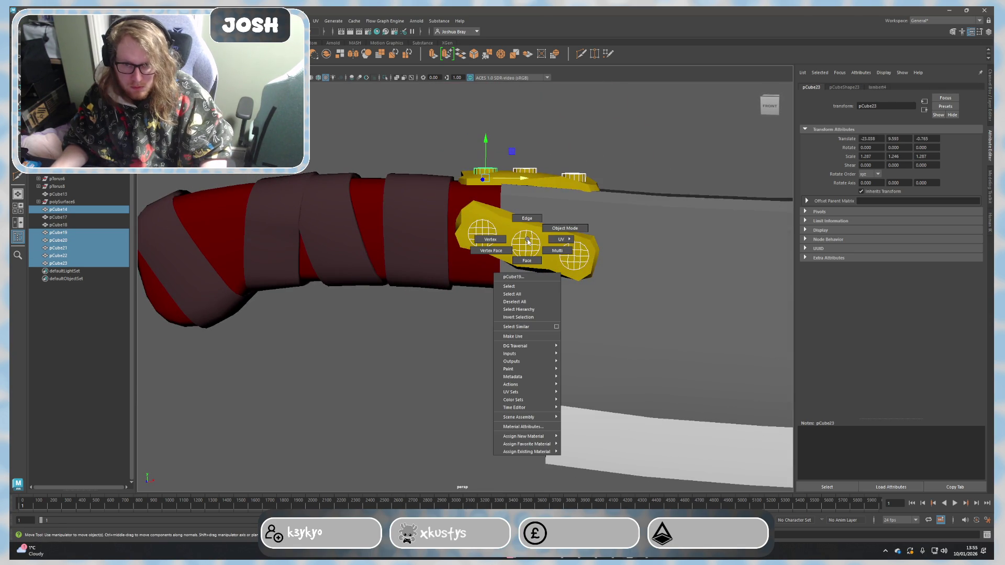
{"action": "left_click", "coordinate": [529, 427]}
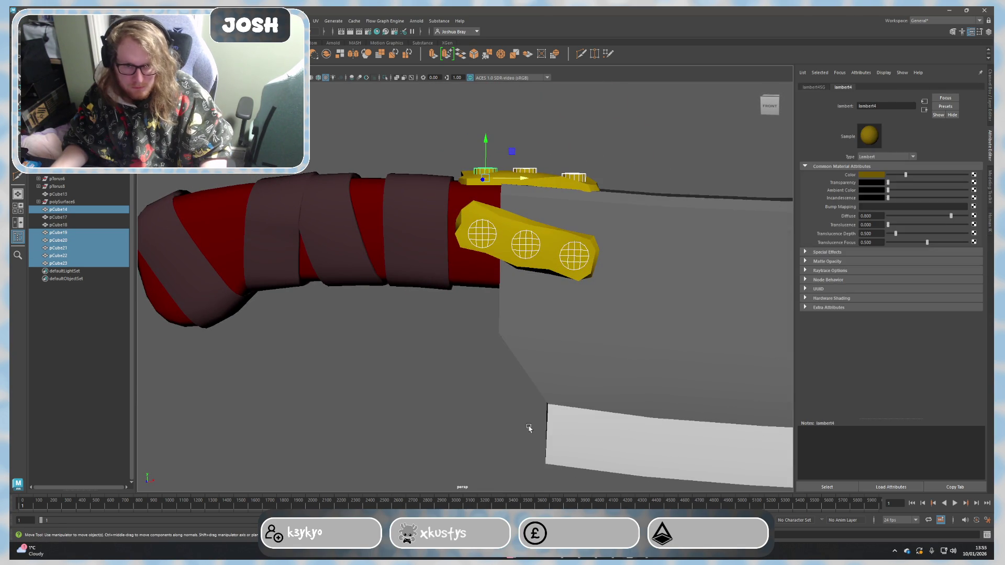
{"action": "right_click", "coordinate": [577, 256]}
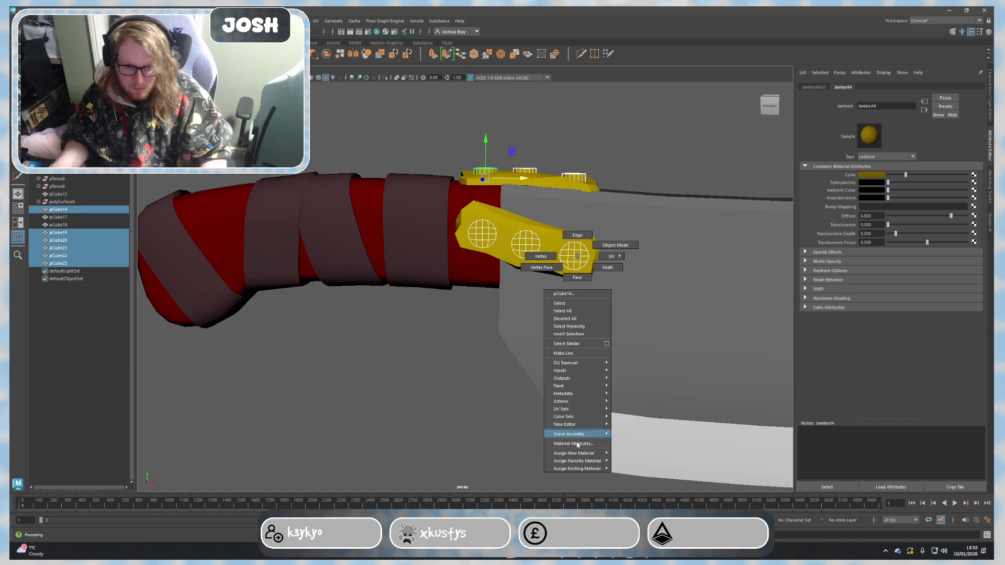
{"action": "mouse_move", "coordinate": [584, 468]}
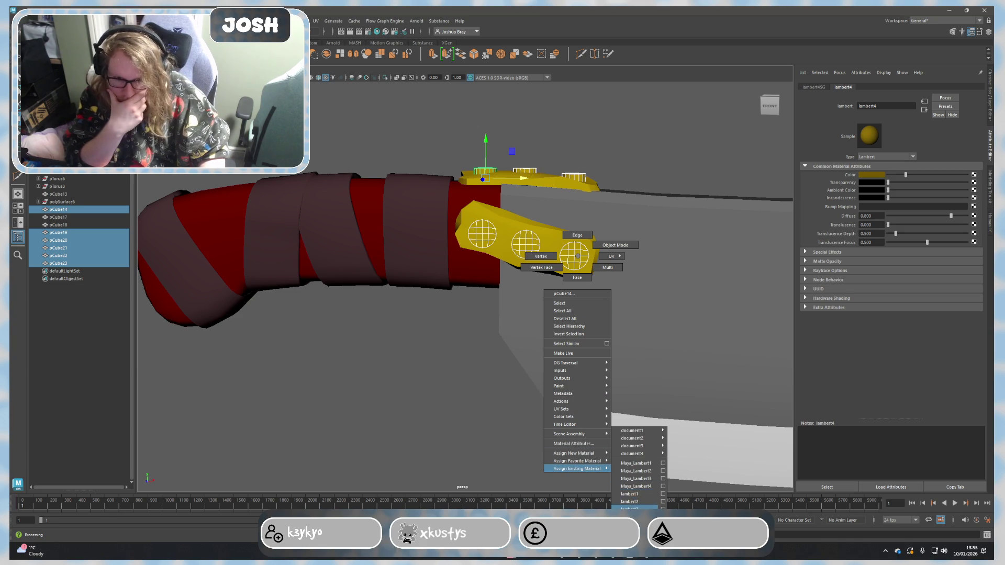
{"action": "left_click", "coordinate": [631, 507]}
{"action": "left_click", "coordinate": [683, 175]}
{"action": "scroll", "coordinate": [691, 282], "scroll_direction": "down", "scroll_amount": 5}
{"action": "mouse_move", "coordinate": [691, 283]}
{"action": "left_mouse_down", "text": "alt"}
{"action": "mouse_move", "coordinate": [549, 287]}
{"action": "mouse_move", "coordinate": [538, 376]}
{"action": "mouse_move", "coordinate": [501, 359]}
{"action": "mouse_move", "coordinate": [545, 382]}
{"action": "left_mouse_up", "text": "alt"}
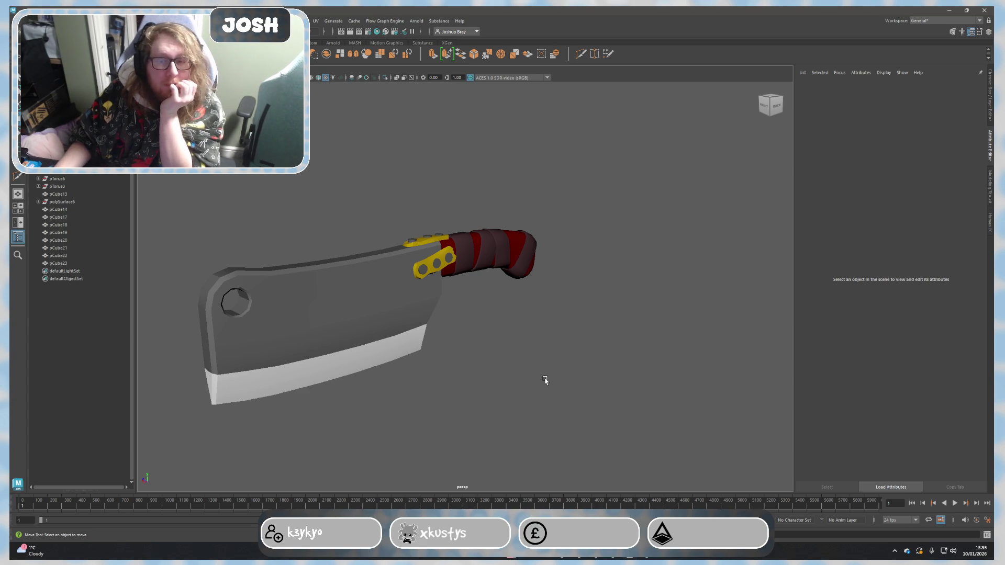
Step: Darken the blade's material to a deep grey through its Material Attributes
{"action": "mouse_move", "coordinate": [545, 382]}
{"action": "left_mouse_down", "text": "alt"}
{"action": "mouse_move", "coordinate": [478, 352]}
{"action": "mouse_move", "coordinate": [511, 354]}
{"action": "mouse_move", "coordinate": [338, 329]}
{"action": "left_mouse_up", "text": "alt"}
{"action": "left_click", "coordinate": [339, 329]}
{"action": "right_click_drag", "start_coordinate": [366, 335], "coordinate": [366, 366]}
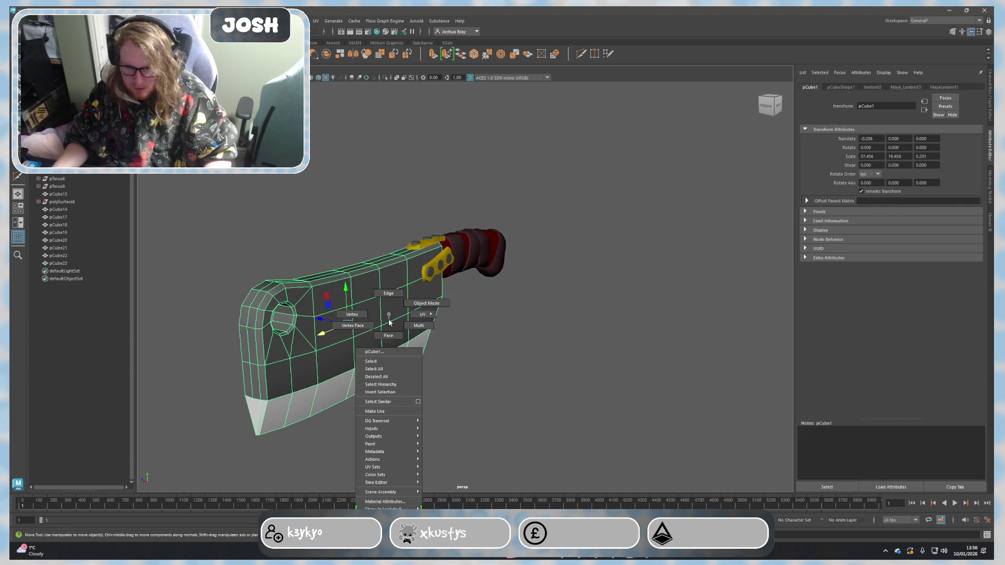
{"action": "left_click", "coordinate": [393, 309]}
{"action": "right_click_drag", "start_coordinate": [389, 322], "coordinate": [390, 502]}
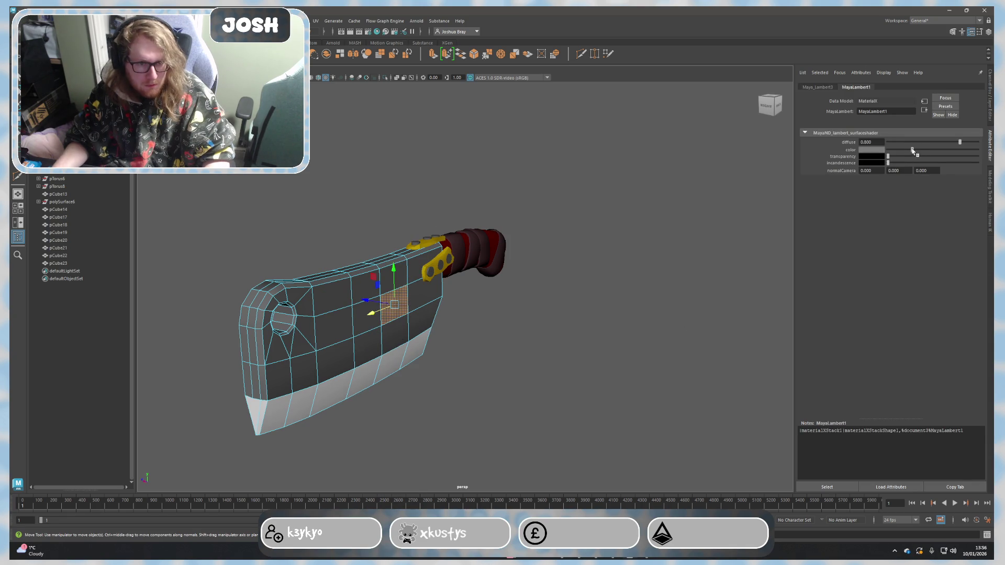
{"action": "left_click", "coordinate": [696, 311]}
Step: Lower lambert4's Color slider to slightly darken the yellow guard plates
{"action": "mouse_move", "coordinate": [695, 313]}
{"action": "left_mouse_down", "text": "alt"}
{"action": "mouse_move", "coordinate": [592, 321]}
{"action": "mouse_move", "coordinate": [650, 348]}
{"action": "left_mouse_up", "text": "alt"}
{"action": "scroll", "coordinate": [572, 366], "scroll_direction": "up", "scroll_amount": 5}
{"action": "left_click_drag", "start_coordinate": [572, 366], "coordinate": [513, 347], "text": "alt"}
{"action": "mouse_move", "coordinate": [514, 348]}
{"action": "right_mouse_down"}
{"action": "mouse_move", "coordinate": [431, 255]}
{"action": "mouse_move", "coordinate": [426, 429]}
{"action": "right_mouse_up"}
{"action": "left_click", "coordinate": [432, 255]}
{"action": "left_click_drag", "start_coordinate": [905, 174], "coordinate": [897, 175]}
{"action": "left_click", "coordinate": [757, 279]}
Step: Open a rivet's material attributes to check its dark grey colour
{"action": "scroll", "coordinate": [601, 381], "scroll_direction": "down", "scroll_amount": 5}
{"action": "mouse_move", "coordinate": [600, 381]}
{"action": "left_mouse_down", "text": "alt"}
{"action": "mouse_move", "coordinate": [579, 381]}
{"action": "mouse_move", "coordinate": [602, 378]}
{"action": "left_mouse_up", "text": "alt"}
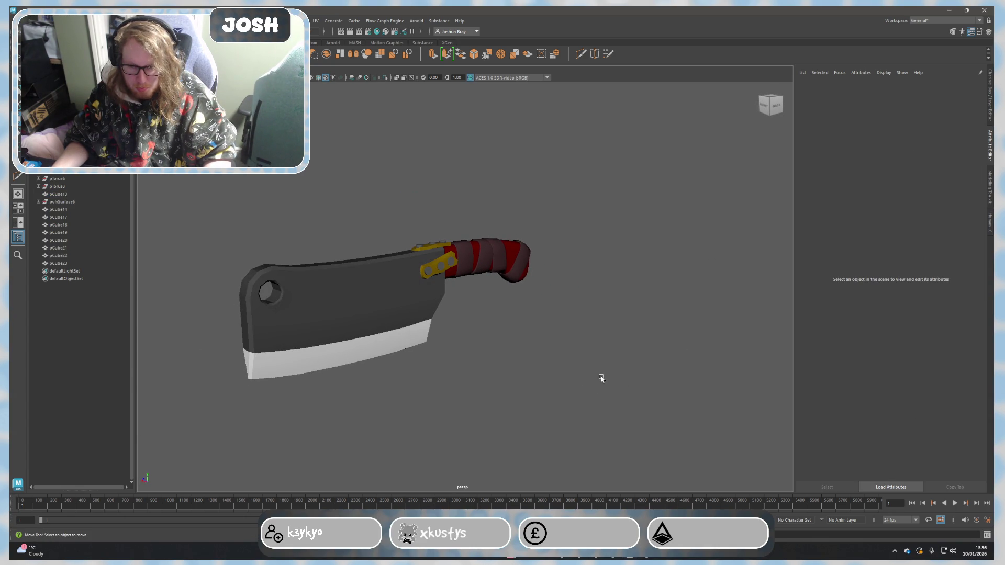
{"action": "scroll", "coordinate": [558, 365], "scroll_direction": "up", "scroll_amount": 5}
{"action": "left_click", "coordinate": [405, 260]}
{"action": "right_click_drag", "start_coordinate": [406, 260], "coordinate": [404, 451]}
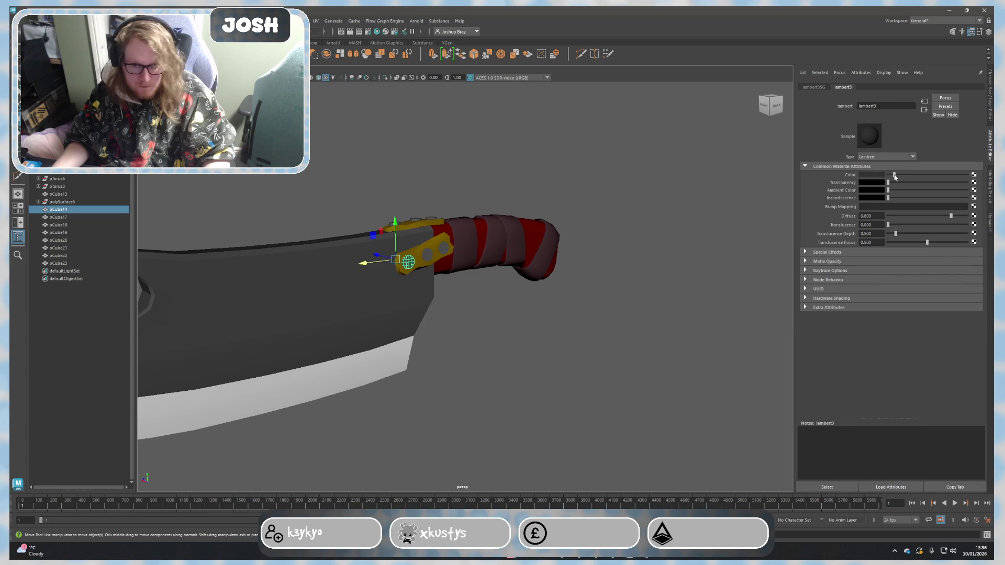
{"action": "left_click", "coordinate": [600, 268]}
Step: Orbit around the cleaver to inspect the handle and guard plate from the side
{"action": "scroll", "coordinate": [617, 277], "scroll_direction": "down", "scroll_amount": 5}
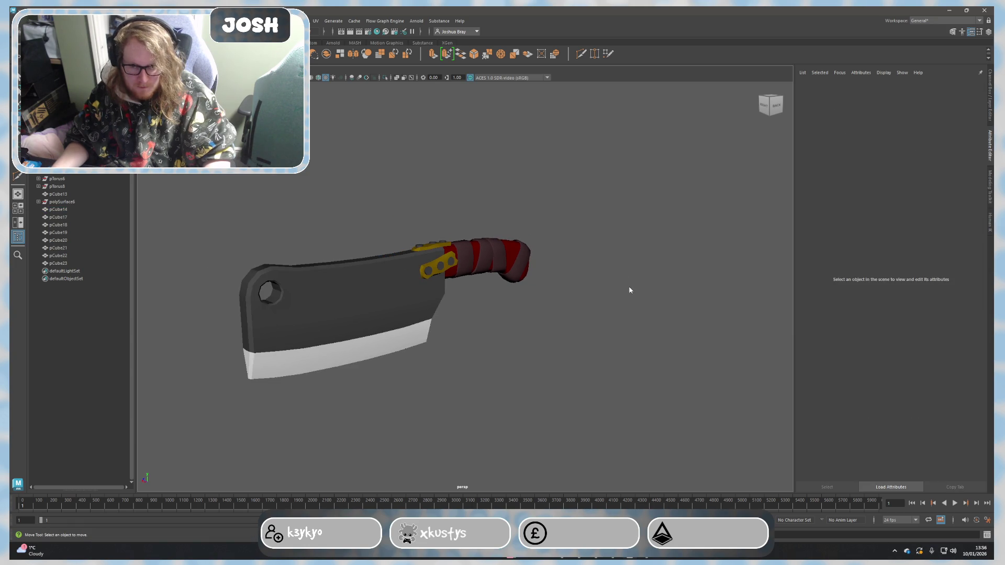
{"action": "mouse_move", "coordinate": [682, 251]}
{"action": "left_mouse_down", "text": "alt"}
{"action": "mouse_move", "coordinate": [686, 262]}
{"action": "mouse_move", "coordinate": [641, 261]}
{"action": "mouse_move", "coordinate": [652, 285]}
{"action": "mouse_move", "coordinate": [612, 265]}
{"action": "mouse_move", "coordinate": [518, 249]}
{"action": "mouse_move", "coordinate": [444, 284]}
{"action": "mouse_move", "coordinate": [348, 283]}
{"action": "mouse_move", "coordinate": [492, 316]}
{"action": "left_mouse_up", "text": "alt"}
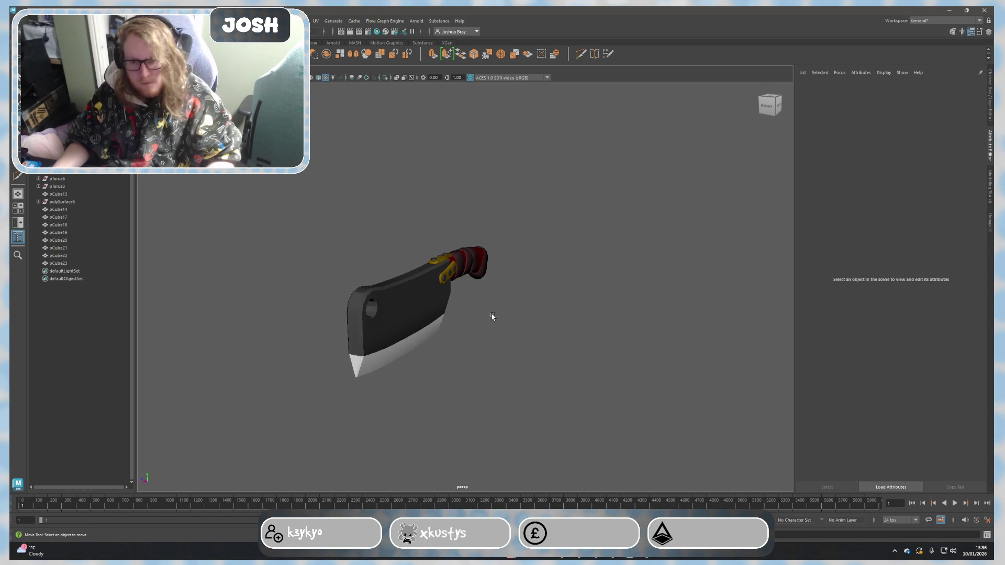
{"action": "right_click_drag", "start_coordinate": [492, 316], "coordinate": [534, 327], "text": "alt"}
{"action": "left_click_drag", "start_coordinate": [534, 327], "coordinate": [418, 299], "text": "alt"}
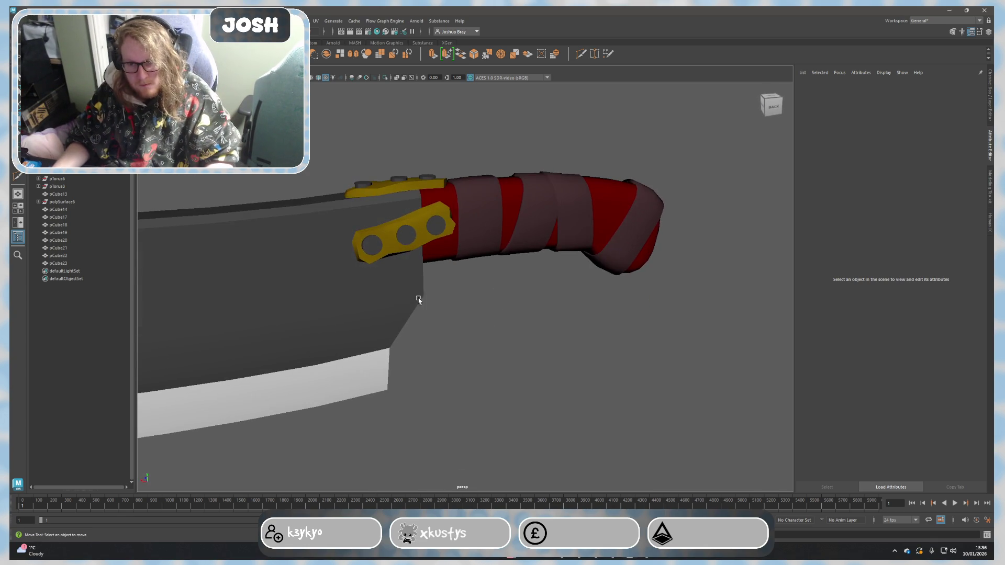
{"action": "left_click", "coordinate": [367, 248]}
{"action": "left_click_drag", "start_coordinate": [367, 248], "coordinate": [498, 326], "text": "alt"}
{"action": "left_click", "coordinate": [511, 341]}
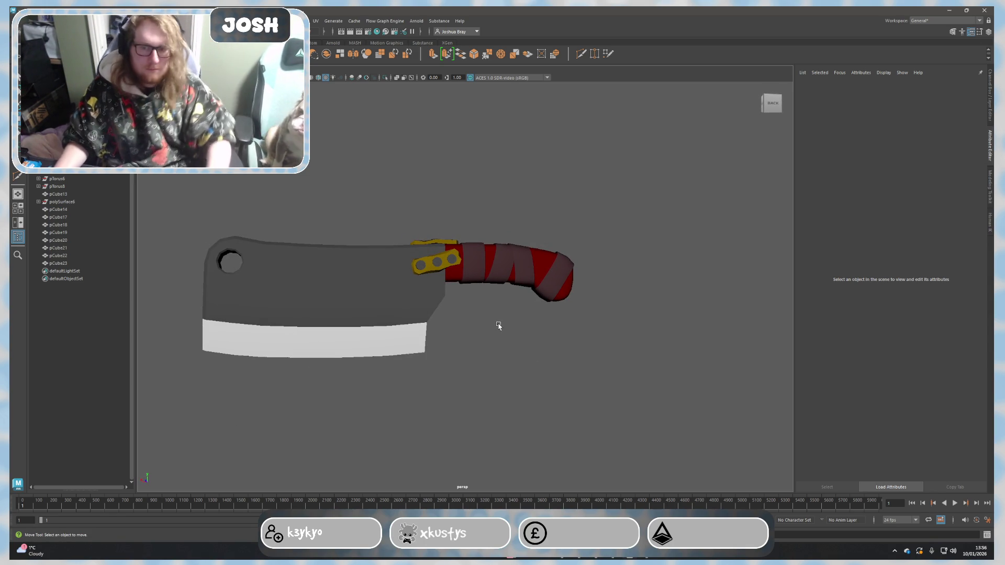
Step: Zoom in on the grip and select the guard plate and hole cylinders
{"action": "left_click_drag", "start_coordinate": [469, 312], "coordinate": [487, 319], "text": "alt"}
{"action": "left_click", "coordinate": [393, 313]}
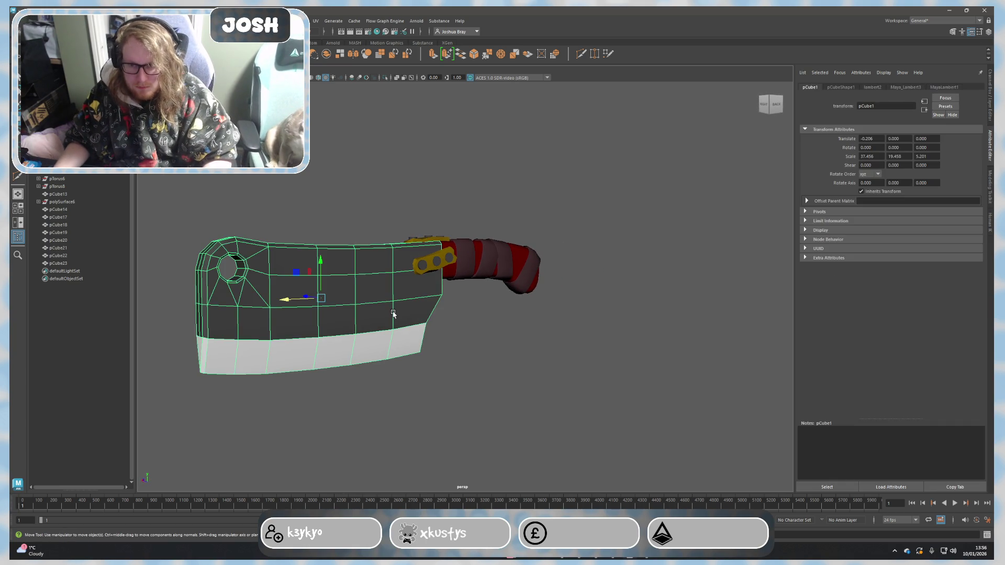
{"action": "left_click", "coordinate": [486, 354]}
{"action": "mouse_move", "coordinate": [485, 354]}
{"action": "right_mouse_down", "text": "alt"}
{"action": "mouse_move", "coordinate": [485, 403]}
{"action": "mouse_move", "coordinate": [403, 386]}
{"action": "right_mouse_up", "text": "alt"}
{"action": "mouse_move", "coordinate": [403, 385]}
{"action": "left_mouse_down", "text": "alt"}
{"action": "mouse_move", "coordinate": [512, 390]}
{"action": "mouse_move", "coordinate": [518, 403]}
{"action": "mouse_move", "coordinate": [395, 278]}
{"action": "left_mouse_up", "text": "alt"}
{"action": "right_click_drag", "start_coordinate": [394, 278], "coordinate": [480, 365], "text": "alt"}
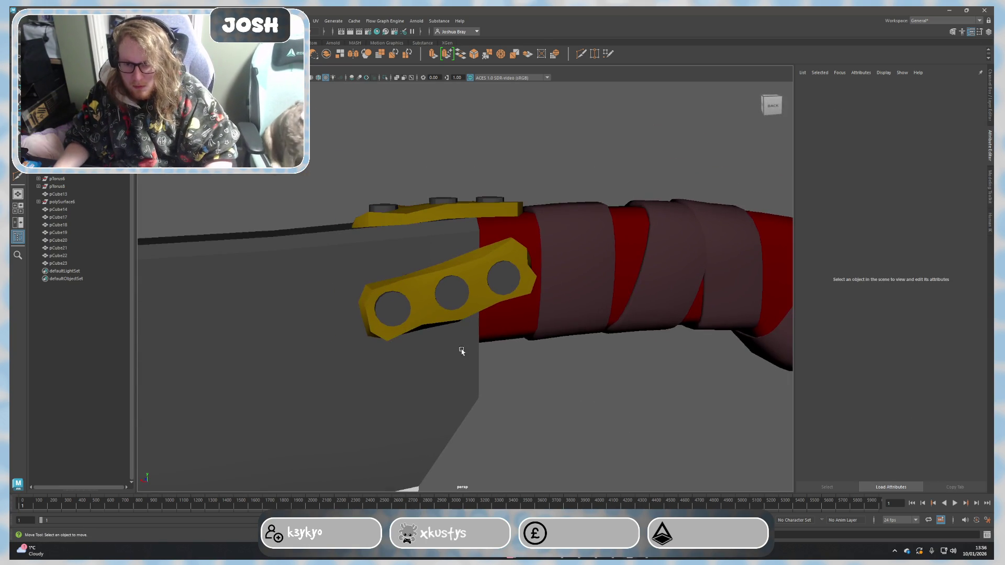
{"action": "left_click", "coordinate": [404, 306]}
{"action": "left_click", "coordinate": [445, 299], "text": "shift"}
{"action": "left_click", "coordinate": [489, 280], "text": "shift"}
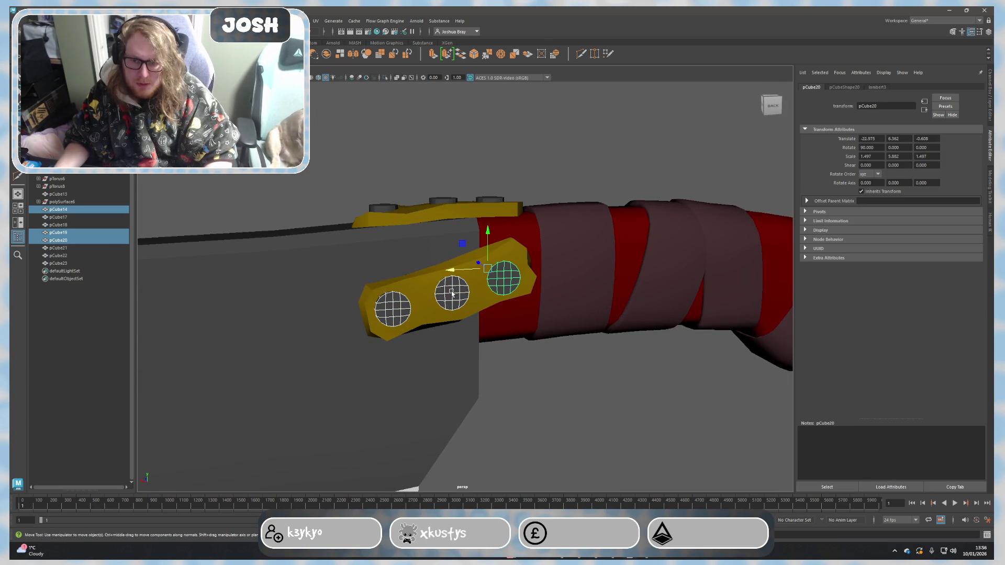
Step: Recolour the strap material to olive yellow from the colour history, with a lowered value
{"action": "left_click", "coordinate": [392, 307], "text": "shift"}
{"action": "right_click_drag", "start_coordinate": [385, 330], "coordinate": [419, 502]}
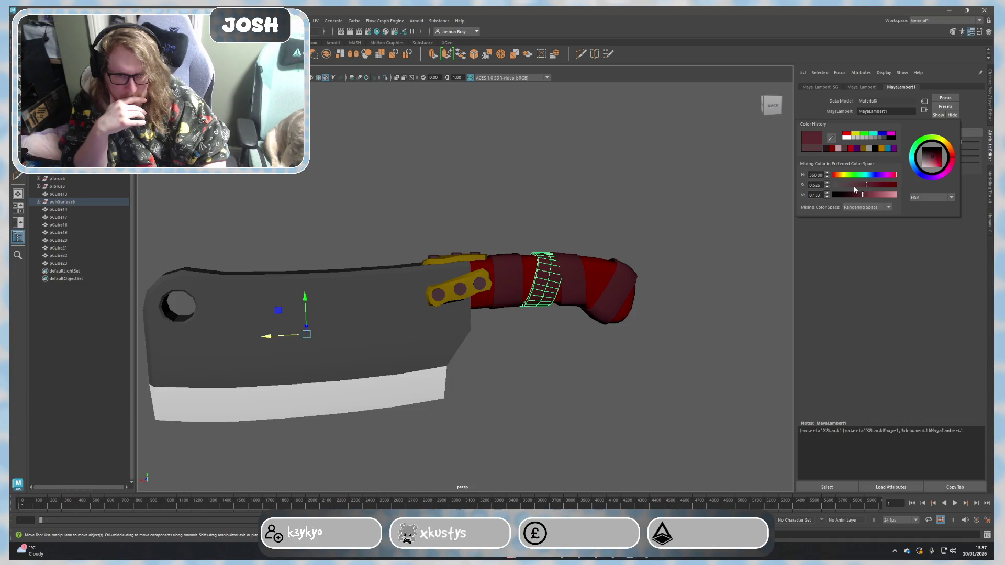
{"action": "left_click", "coordinate": [862, 149]}
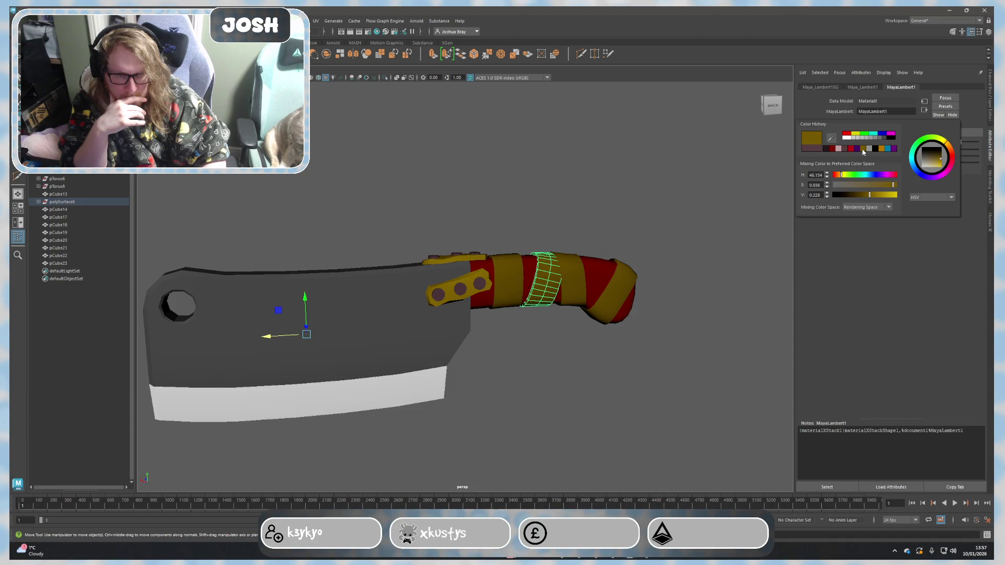
{"action": "left_click", "coordinate": [845, 149]}
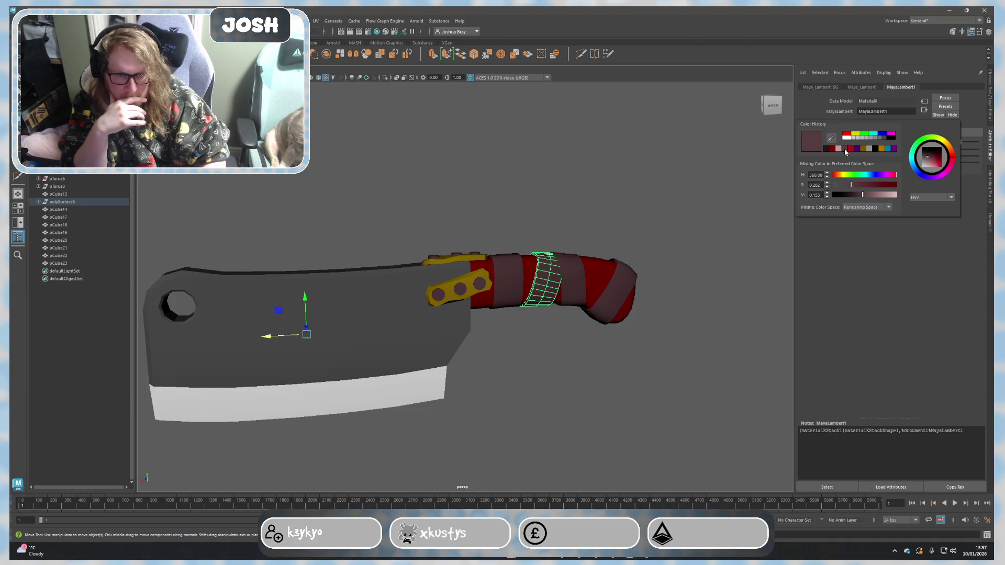
{"action": "left_click_drag", "start_coordinate": [869, 188], "coordinate": [894, 192]}
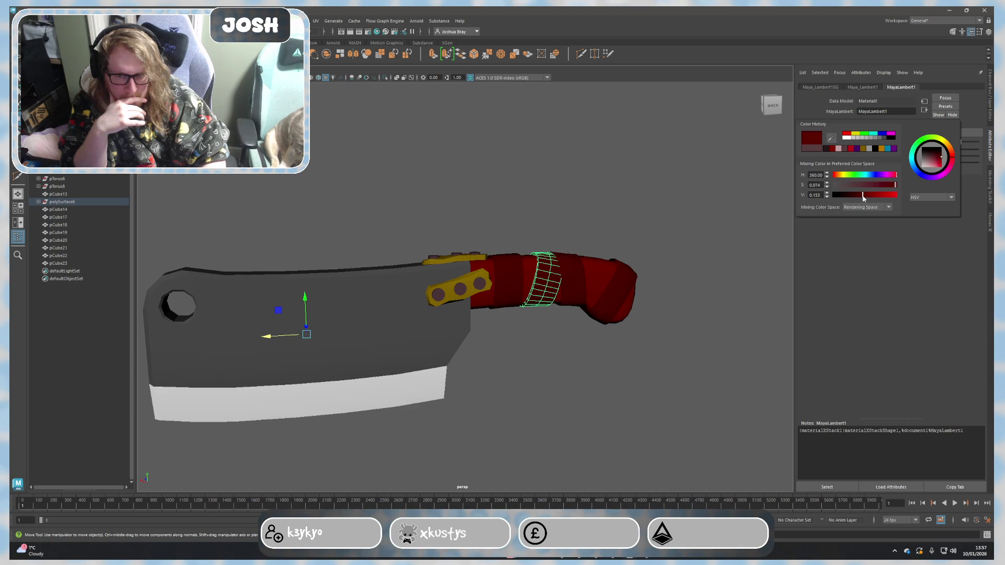
{"action": "left_click", "coordinate": [846, 149]}
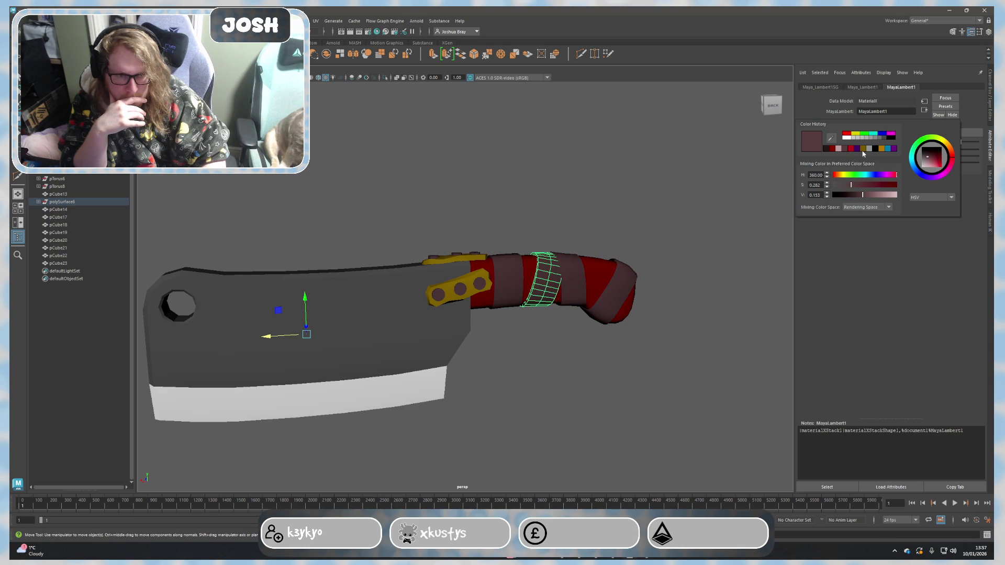
{"action": "left_click", "coordinate": [863, 150]}
{"action": "left_click_drag", "start_coordinate": [861, 196], "coordinate": [865, 200]}
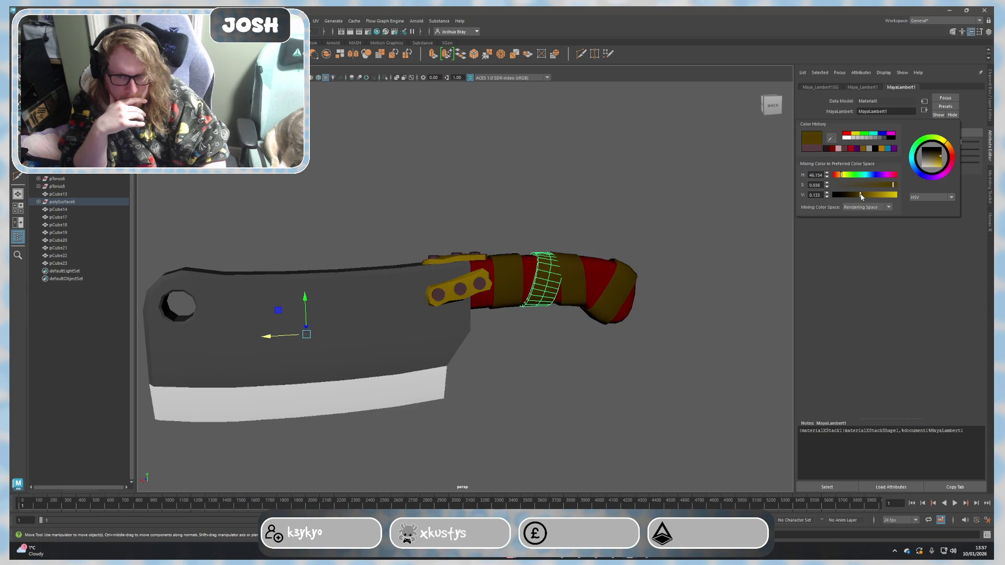
{"action": "left_click", "coordinate": [691, 225]}
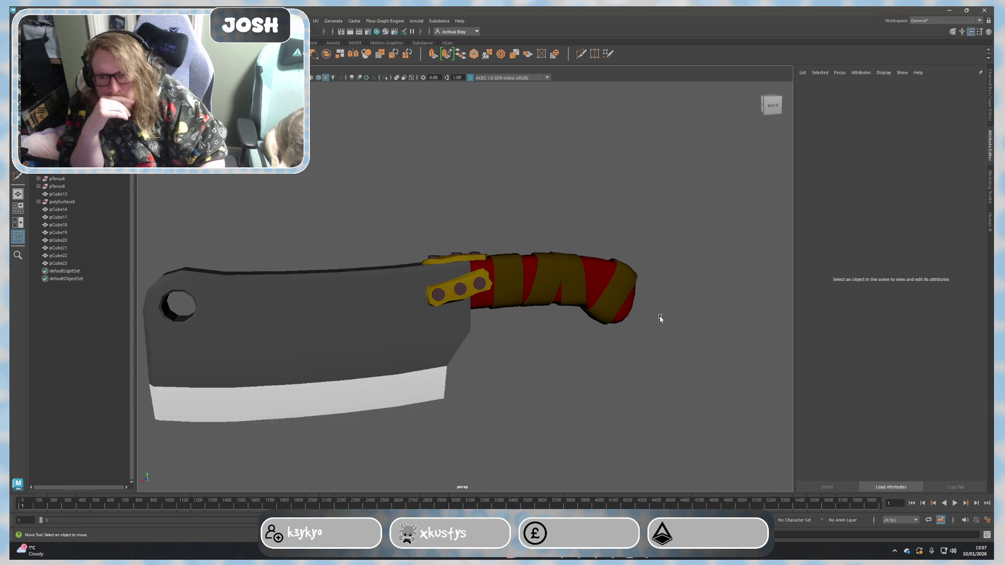
Step: Select the ring of faces around the cleaver's hole and grow it inward
{"action": "mouse_move", "coordinate": [666, 347]}
{"action": "left_mouse_down", "text": "alt"}
{"action": "mouse_move", "coordinate": [648, 366]}
{"action": "mouse_move", "coordinate": [524, 350]}
{"action": "mouse_move", "coordinate": [422, 354]}
{"action": "mouse_move", "coordinate": [386, 341]}
{"action": "mouse_move", "coordinate": [410, 353]}
{"action": "left_mouse_up", "text": "alt"}
{"action": "right_click_drag", "start_coordinate": [410, 352], "coordinate": [505, 352], "text": "alt"}
{"action": "left_click_drag", "start_coordinate": [505, 352], "coordinate": [438, 353], "text": "alt"}
{"action": "left_click", "coordinate": [437, 352]}
{"action": "right_click_drag", "start_coordinate": [432, 314], "coordinate": [433, 333]}
{"action": "double_click", "coordinate": [425, 298]}
{"action": "left_click", "coordinate": [445, 277], "text": "shift"}
Step: Assign the existing yellow material to the selected hole faces
{"action": "right_click_drag", "start_coordinate": [429, 293], "coordinate": [429, 512]}
{"action": "mouse_move", "coordinate": [503, 506]}
{"action": "right_mouse_down"}
{"action": "mouse_move", "coordinate": [492, 494]}
{"action": "mouse_move", "coordinate": [495, 506]}
{"action": "right_mouse_up"}
{"action": "key", "text": "Delete"}
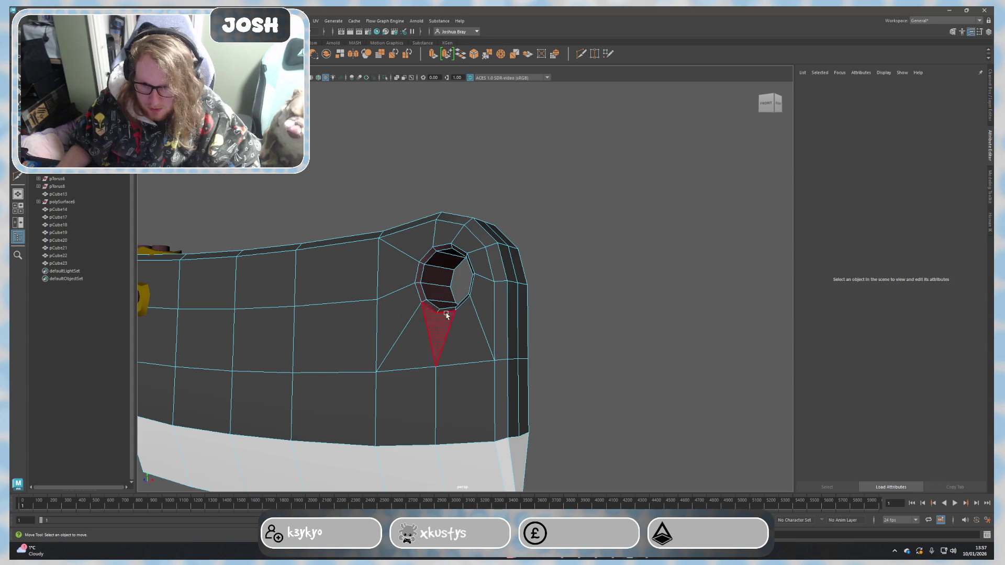
{"action": "key", "text": "ctrl+z"}
{"action": "right_click", "coordinate": [444, 306]}
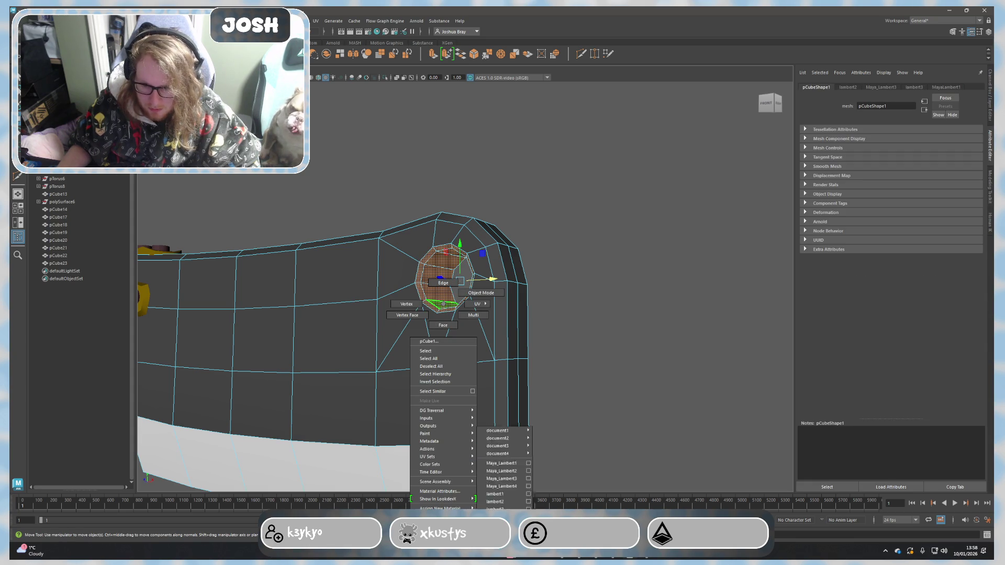
{"action": "mouse_move", "coordinate": [440, 516]}
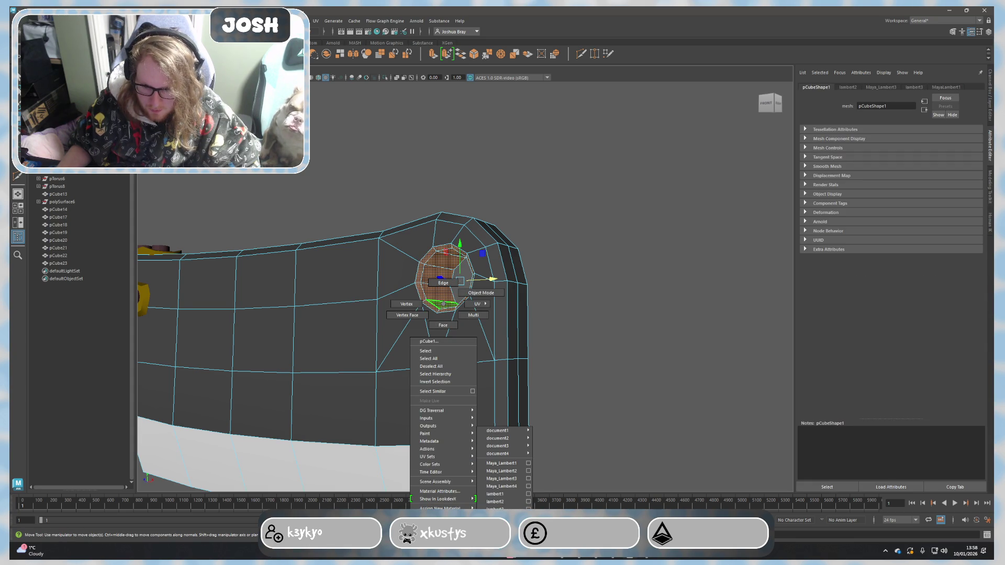
{"action": "left_click", "coordinate": [623, 375]}
Step: Apply the yellow material to the remaining faces on the hole's far side
{"action": "mouse_move", "coordinate": [620, 384]}
{"action": "left_mouse_down", "text": "alt"}
{"action": "mouse_move", "coordinate": [617, 397]}
{"action": "mouse_move", "coordinate": [515, 403]}
{"action": "left_mouse_up", "text": "alt"}
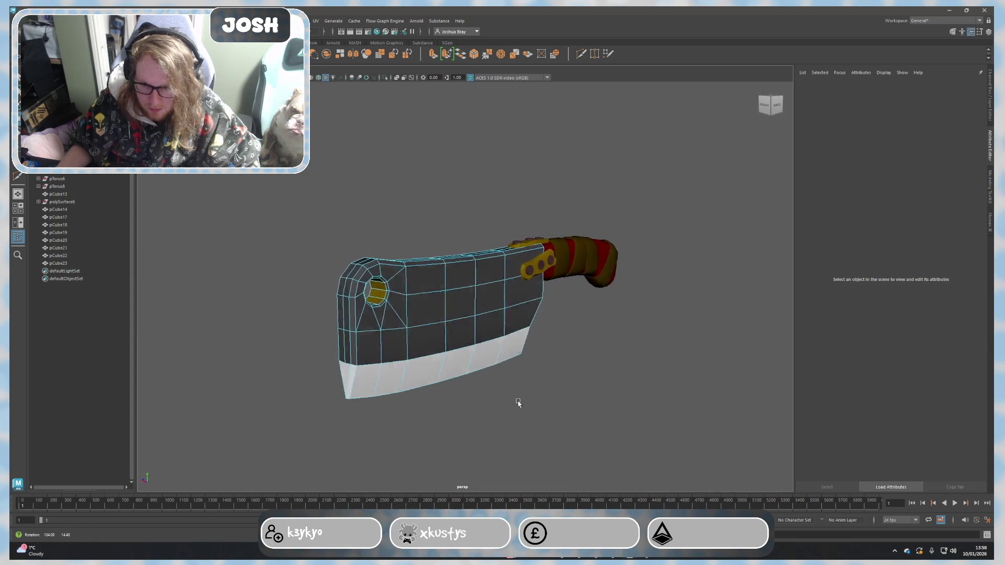
{"action": "scroll", "coordinate": [376, 308], "scroll_direction": "up", "scroll_amount": 5}
{"action": "left_click", "coordinate": [299, 309]}
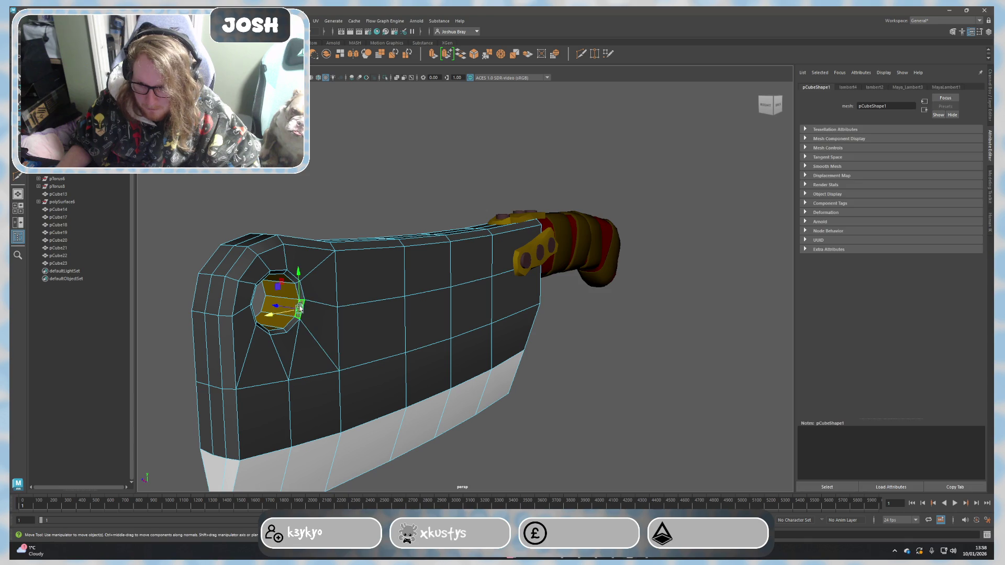
{"action": "scroll", "coordinate": [309, 335], "scroll_direction": "up", "scroll_amount": 2}
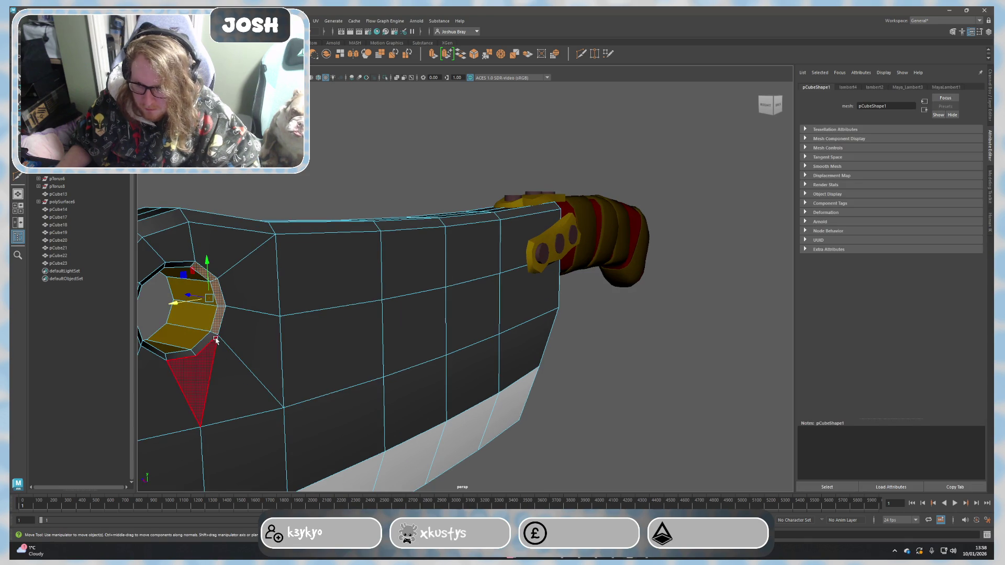
{"action": "mouse_move", "coordinate": [207, 341]}
{"action": "left_mouse_down", "text": "alt"}
{"action": "mouse_move", "coordinate": [201, 306]}
{"action": "mouse_move", "coordinate": [157, 351]}
{"action": "left_mouse_up", "text": "alt"}
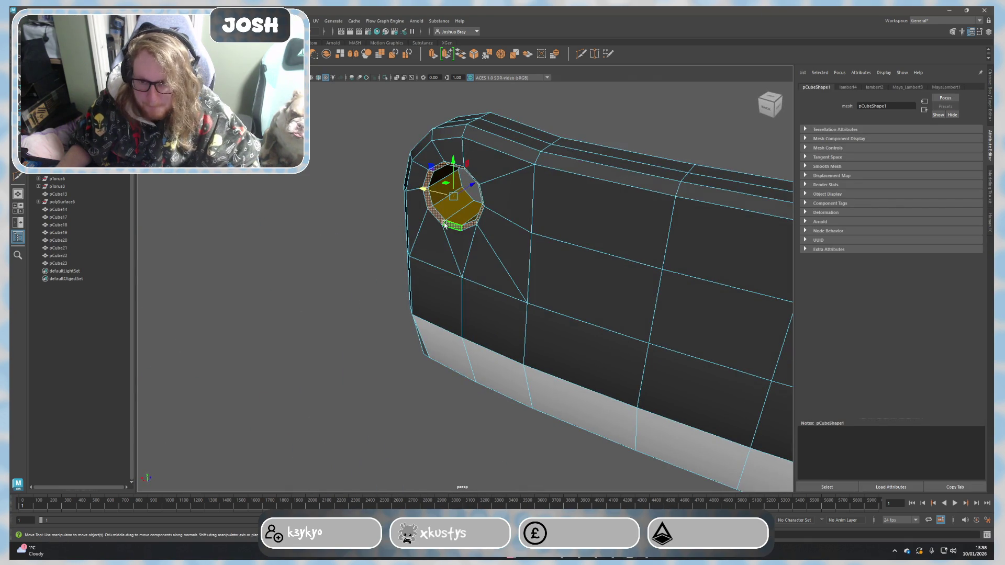
{"action": "right_click_drag", "start_coordinate": [445, 225], "coordinate": [446, 242]}
{"action": "mouse_move", "coordinate": [454, 393]}
{"action": "mouse_move", "coordinate": [453, 444]}
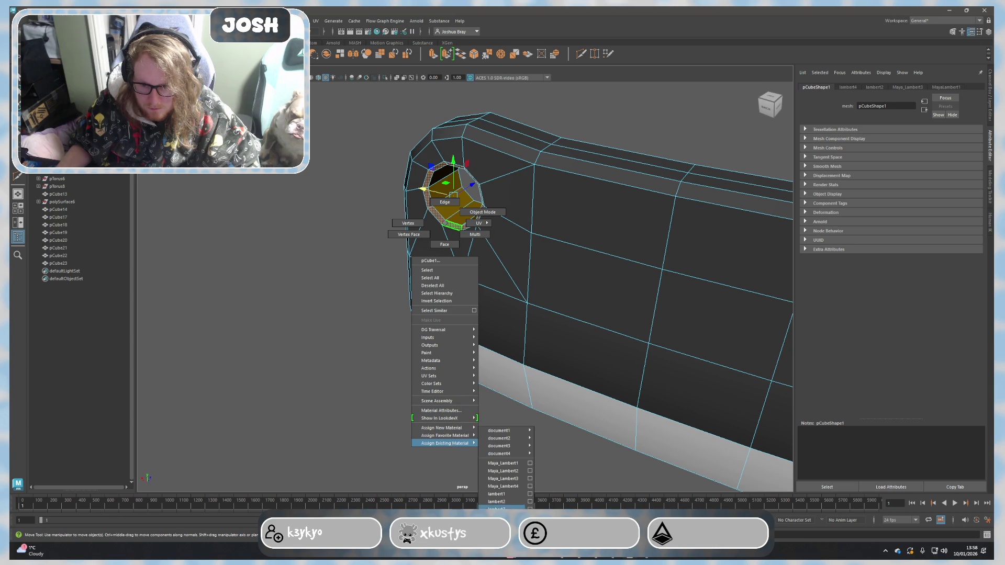
{"action": "left_click", "coordinate": [347, 400]}
{"action": "scroll", "coordinate": [421, 399], "scroll_direction": "down", "scroll_amount": 5}
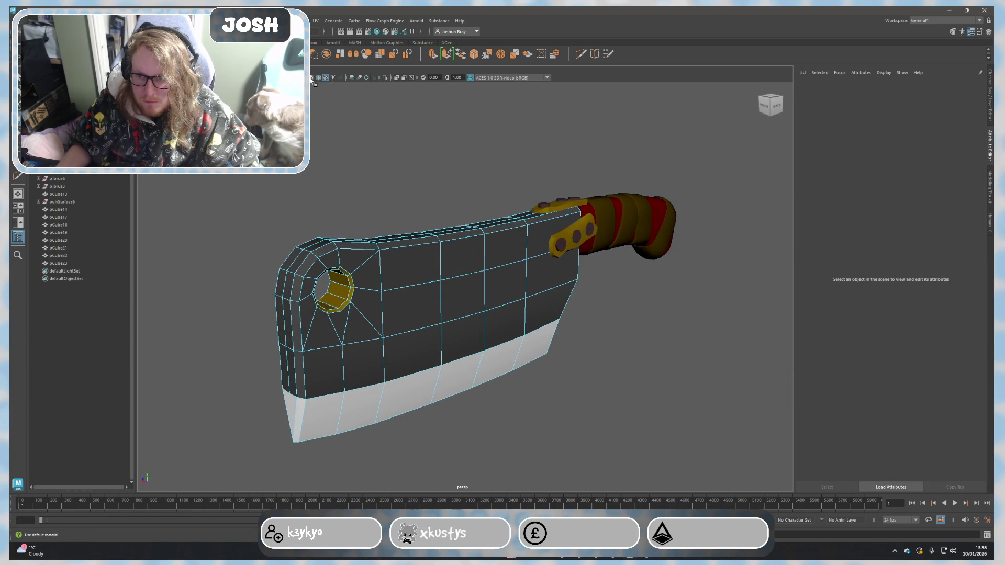
{"action": "right_click_drag", "start_coordinate": [662, 316], "coordinate": [662, 298]}
Step: Select the knife handle and open its material attributes
{"action": "mouse_move", "coordinate": [691, 350]}
{"action": "left_mouse_down", "text": "alt"}
{"action": "mouse_move", "coordinate": [673, 359]}
{"action": "mouse_move", "coordinate": [650, 346]}
{"action": "mouse_move", "coordinate": [669, 359]}
{"action": "mouse_move", "coordinate": [654, 359]}
{"action": "mouse_move", "coordinate": [563, 329]}
{"action": "mouse_move", "coordinate": [573, 338]}
{"action": "left_mouse_up", "text": "alt"}
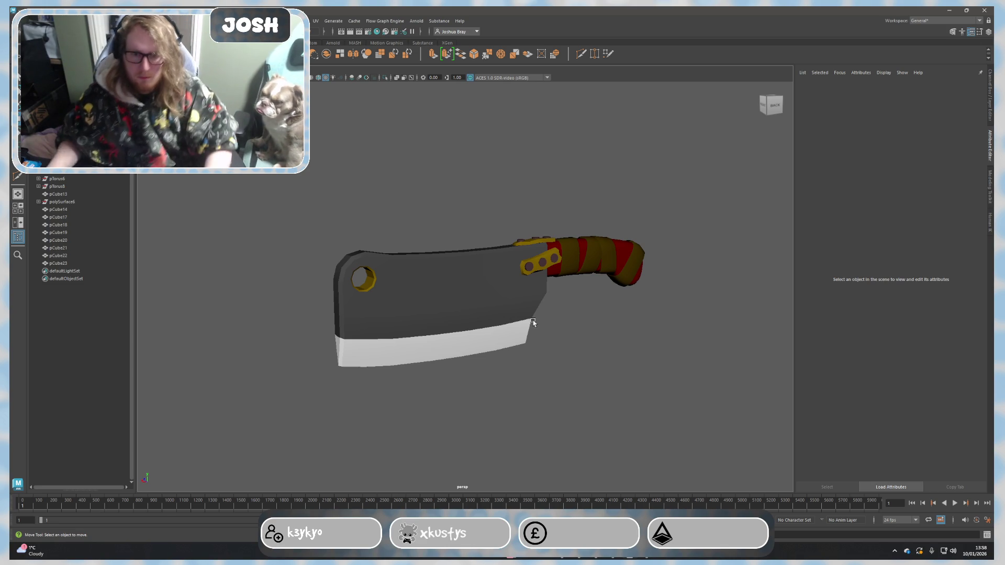
{"action": "left_click", "coordinate": [602, 250]}
{"action": "right_click", "coordinate": [601, 251]}
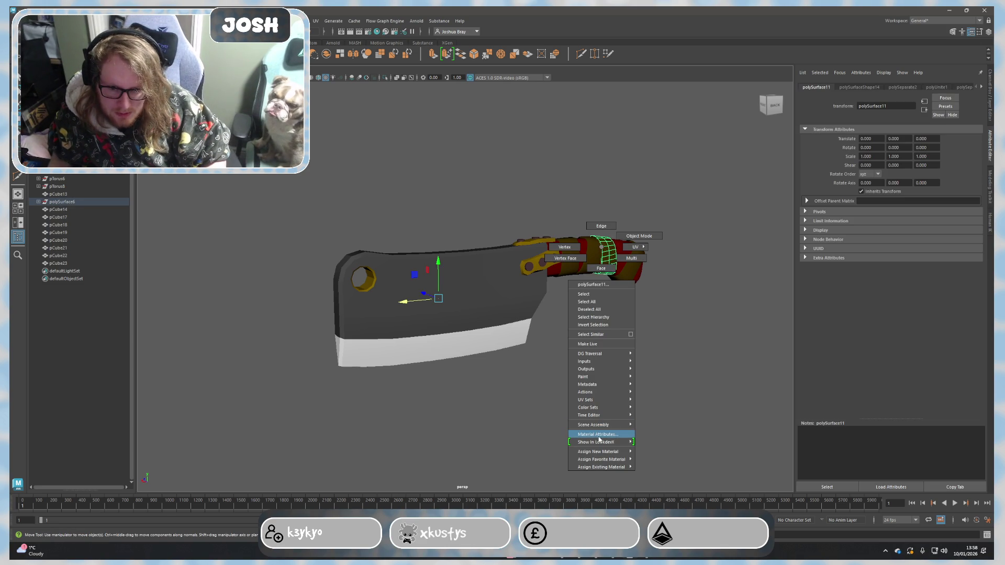
{"action": "left_click", "coordinate": [702, 343]}
{"action": "left_click_drag", "start_coordinate": [703, 343], "coordinate": [669, 309], "text": "alt"}
{"action": "left_click", "coordinate": [748, 294]}
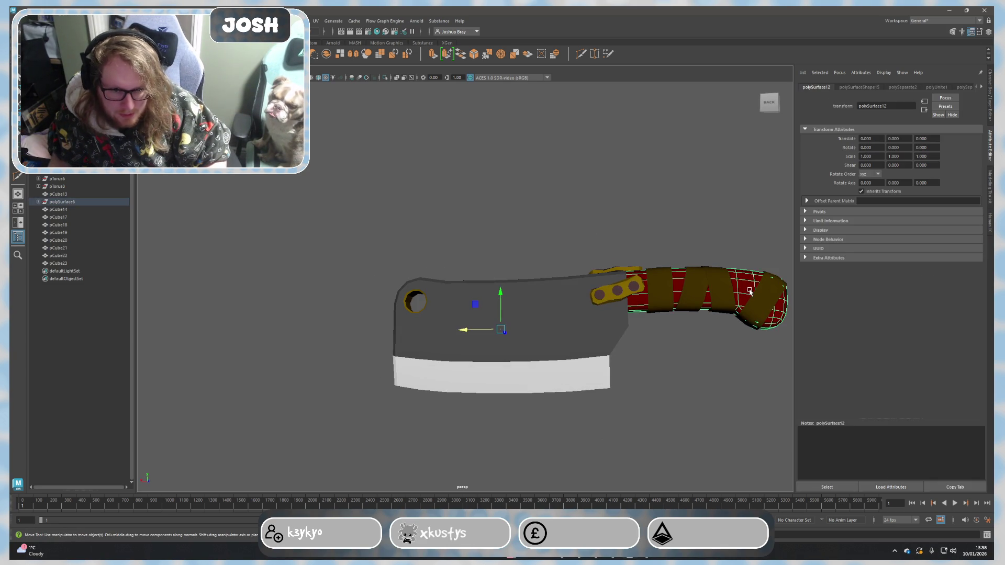
{"action": "right_click", "coordinate": [748, 289]}
{"action": "mouse_move", "coordinate": [749, 507]}
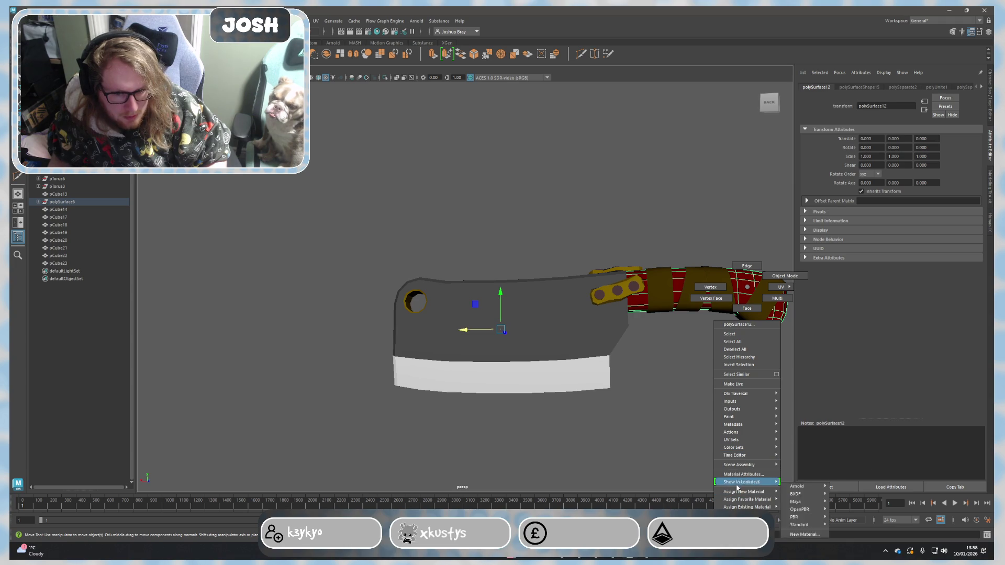
{"action": "left_click", "coordinate": [801, 523]}
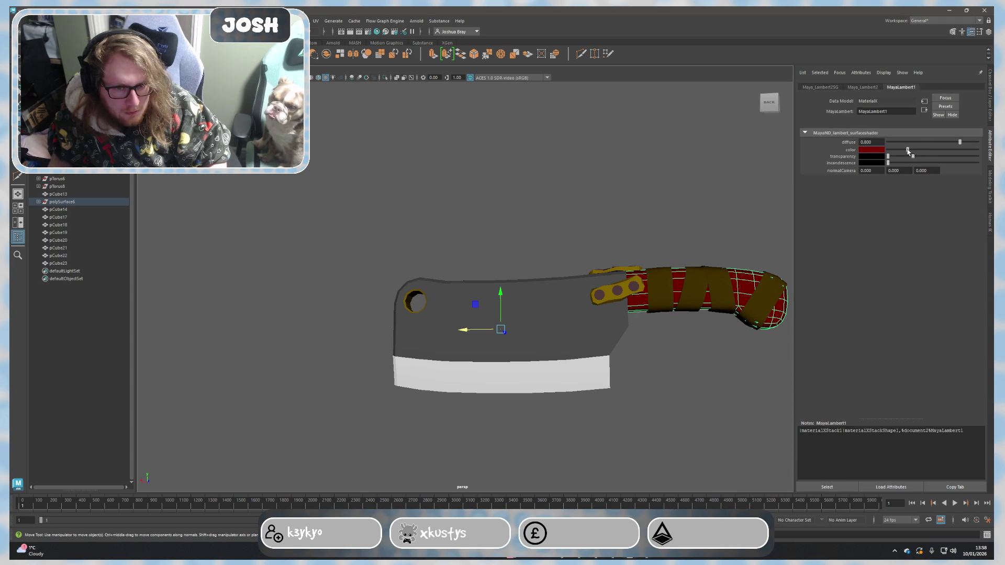
Step: Select a strap piece and open the strap material's attributes
{"action": "left_click", "coordinate": [752, 195]}
{"action": "mouse_move", "coordinate": [752, 195]}
{"action": "left_mouse_down", "text": "alt"}
{"action": "mouse_move", "coordinate": [615, 186]}
{"action": "mouse_move", "coordinate": [545, 240]}
{"action": "left_mouse_up", "text": "alt"}
{"action": "left_click", "coordinate": [522, 243]}
{"action": "right_click", "coordinate": [524, 244]}
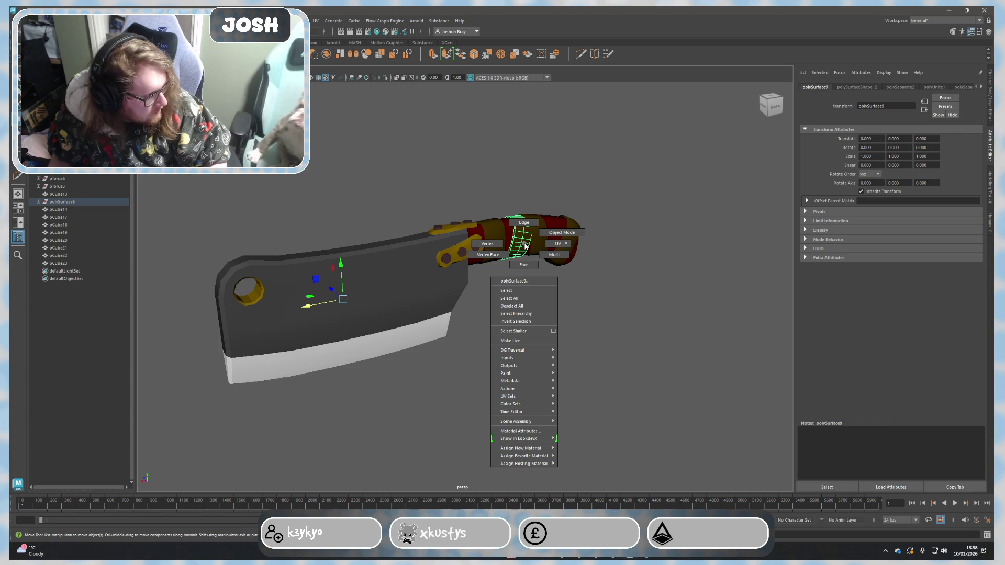
{"action": "left_click", "coordinate": [523, 431]}
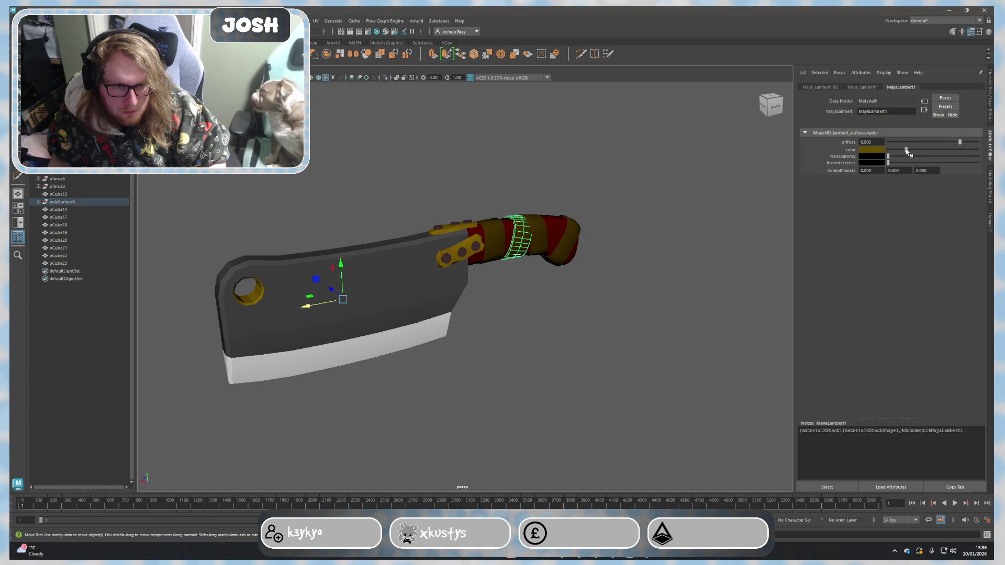
Step: Set the strap colour to dark red from the colour history, slightly darkened
{"action": "left_click_drag", "start_coordinate": [906, 152], "coordinate": [908, 152]}
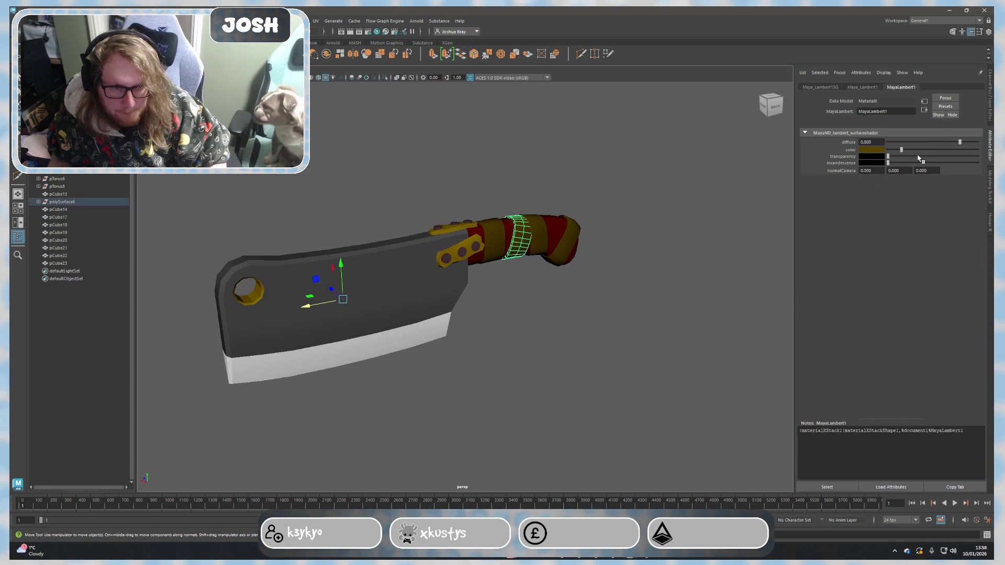
{"action": "left_click", "coordinate": [878, 152]}
{"action": "left_click", "coordinate": [850, 145]}
{"action": "left_click", "coordinate": [859, 192]}
{"action": "left_click_drag", "start_coordinate": [860, 192], "coordinate": [858, 192]}
{"action": "left_click", "coordinate": [657, 247]}
{"action": "left_click_drag", "start_coordinate": [626, 322], "coordinate": [612, 332], "text": "alt"}
{"action": "mouse_move", "coordinate": [673, 298]}
{"action": "left_mouse_down", "text": "alt"}
{"action": "mouse_move", "coordinate": [652, 321]}
{"action": "mouse_move", "coordinate": [671, 312]}
{"action": "left_mouse_up", "text": "alt"}
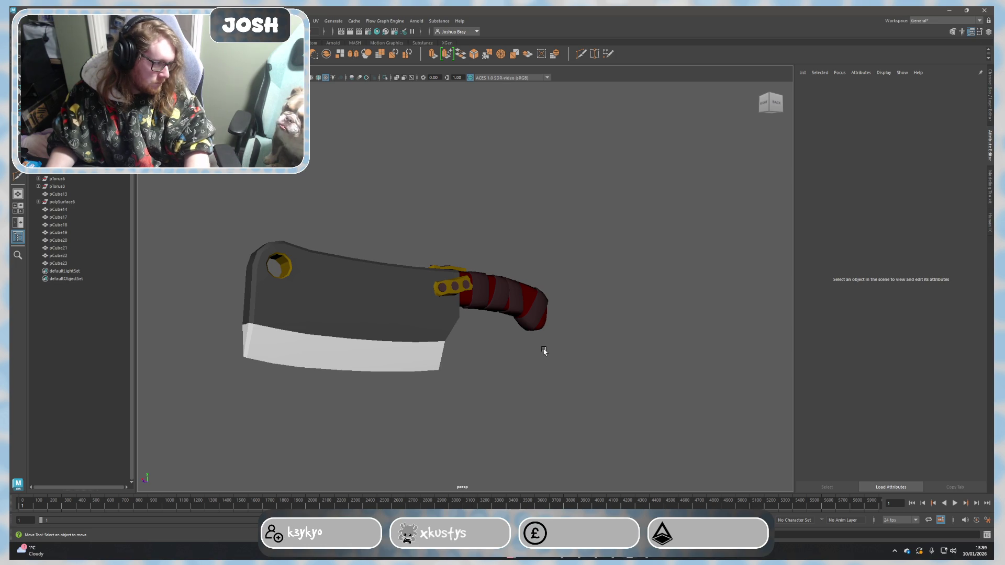
Step: Frame the whole shaded cleaver in the viewport, briefly checking the handle ring
{"action": "scroll", "coordinate": [543, 351], "scroll_direction": "up", "scroll_amount": 3}
{"action": "mouse_move", "coordinate": [529, 381]}
{"action": "left_mouse_down", "text": "alt"}
{"action": "mouse_move", "coordinate": [484, 406]}
{"action": "mouse_move", "coordinate": [525, 387]}
{"action": "left_mouse_up", "text": "alt"}
{"action": "left_click", "coordinate": [493, 278]}
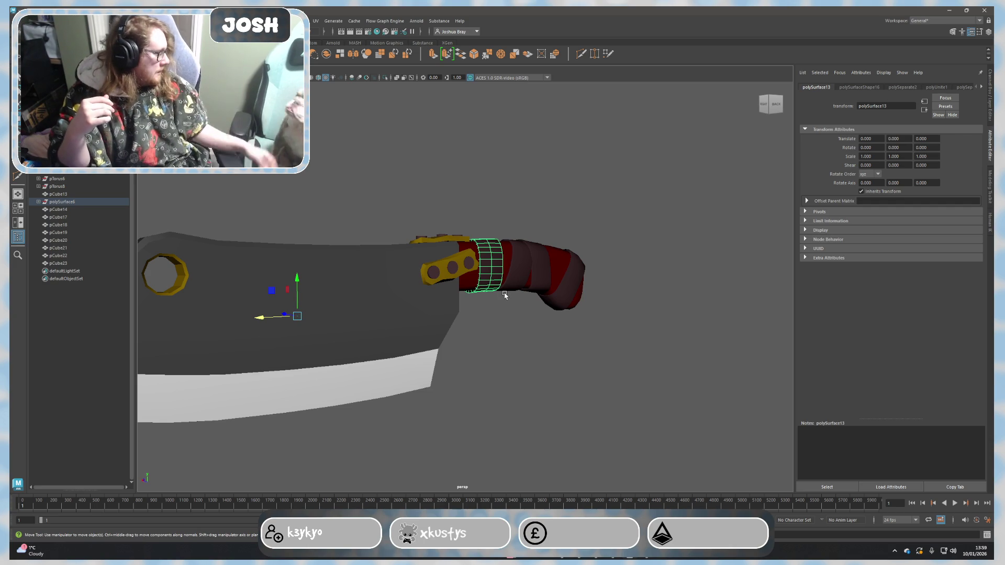
{"action": "left_click", "coordinate": [538, 352]}
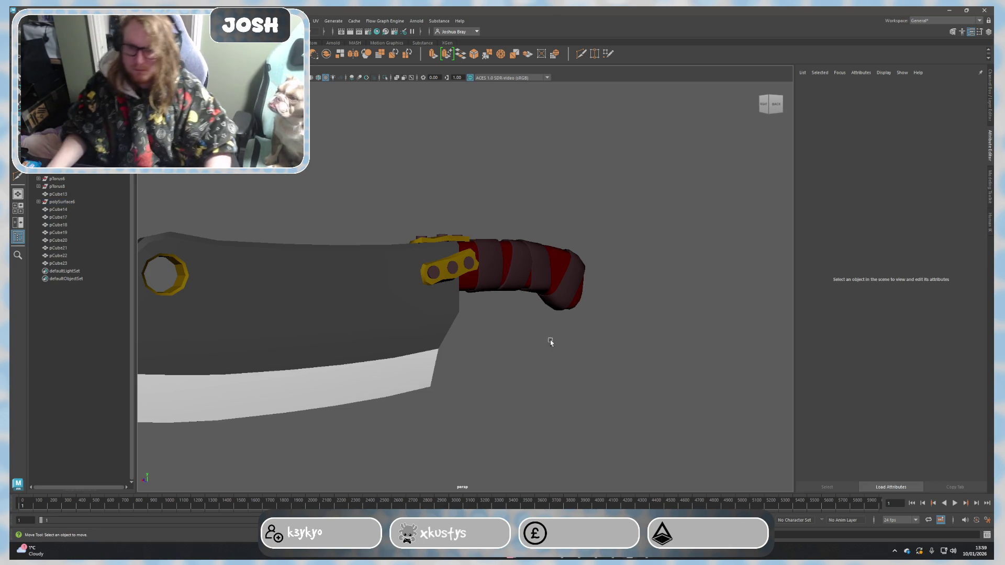
{"action": "scroll", "coordinate": [565, 332], "scroll_direction": "down", "scroll_amount": 3}
{"action": "left_click_drag", "start_coordinate": [565, 333], "coordinate": [549, 326], "text": "alt"}
{"action": "left_click_drag", "start_coordinate": [546, 340], "coordinate": [559, 332], "text": "alt"}
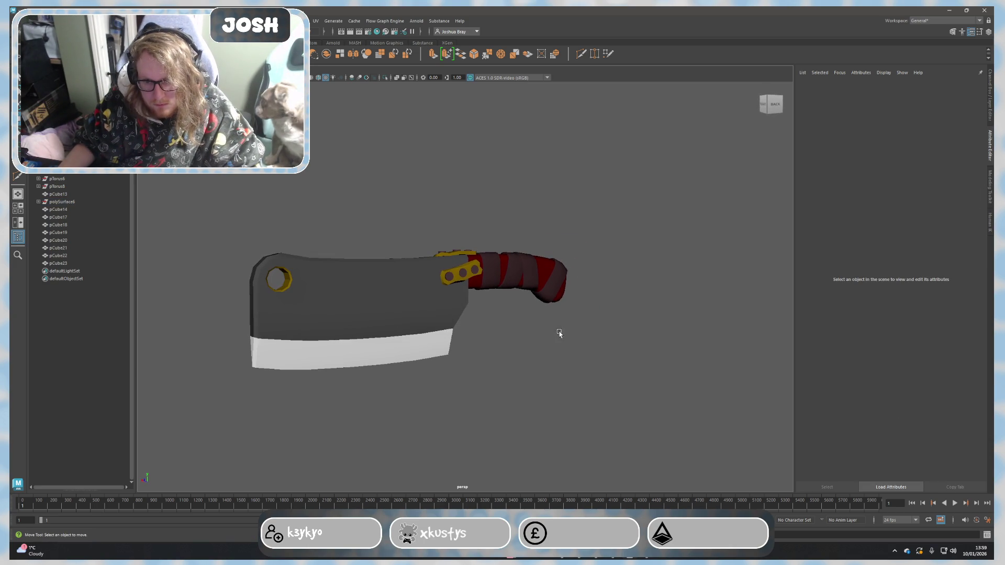
{"action": "mouse_move", "coordinate": [555, 340]}
{"action": "right_mouse_down", "text": "alt"}
{"action": "mouse_move", "coordinate": [532, 353]}
{"action": "mouse_move", "coordinate": [559, 343]}
{"action": "right_mouse_up", "text": "alt"}
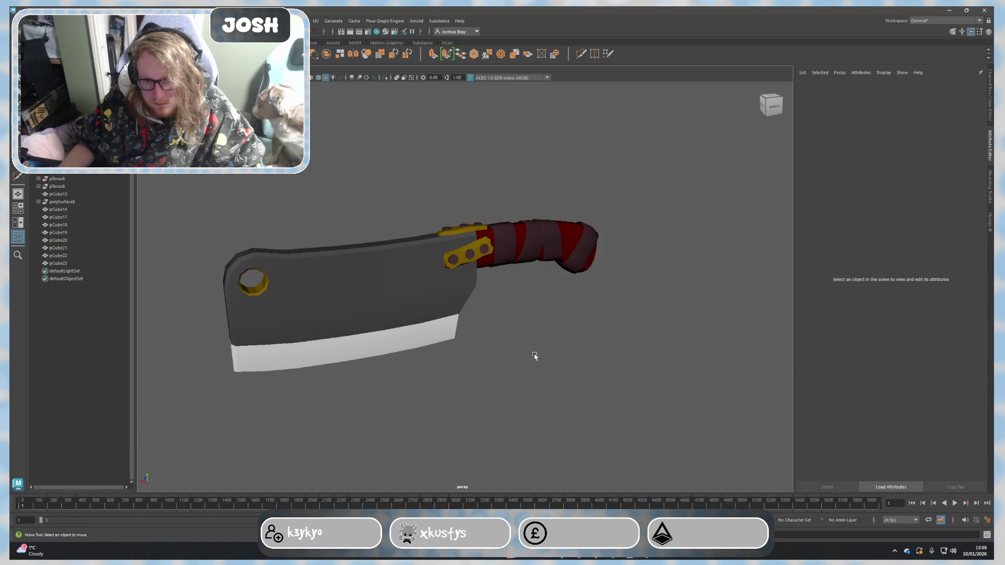
{"action": "left_click_drag", "start_coordinate": [559, 343], "coordinate": [559, 335], "text": "alt"}
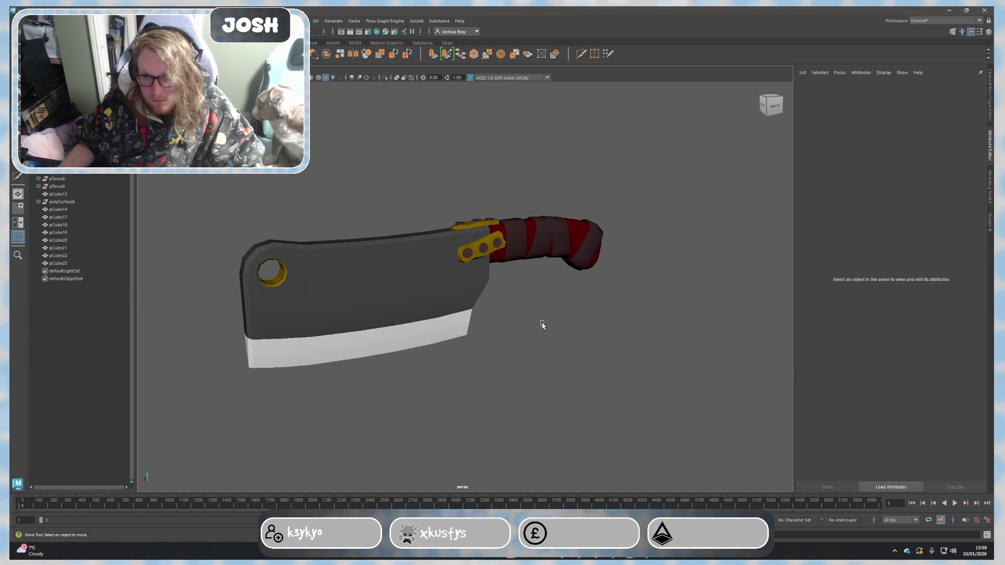
Step: Capture a new Snipping Tool screenshot of the cleaver's viewport area
{"action": "key", "text": "alt+Tab"}
{"action": "key", "text": "ctrl+n"}
{"action": "left_click_drag", "start_coordinate": [157, 127], "coordinate": [739, 452]}
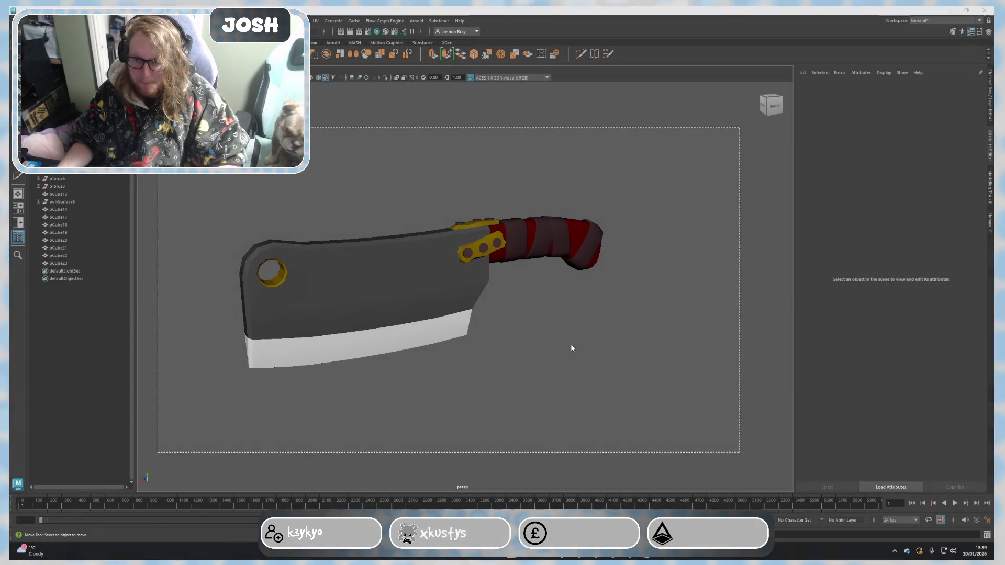
{"action": "right_click", "coordinate": [545, 309]}
Step: Review the red-handled cleaver snip in Snipping Tool, then close it to return to Maya
{"action": "left_click", "coordinate": [571, 335]}
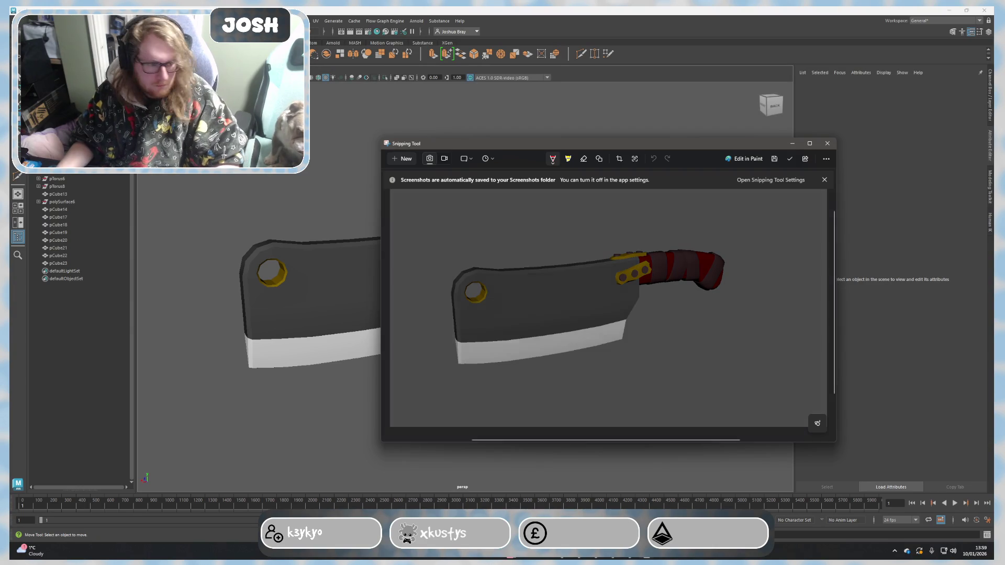
{"action": "key", "text": "alt+Tab"}
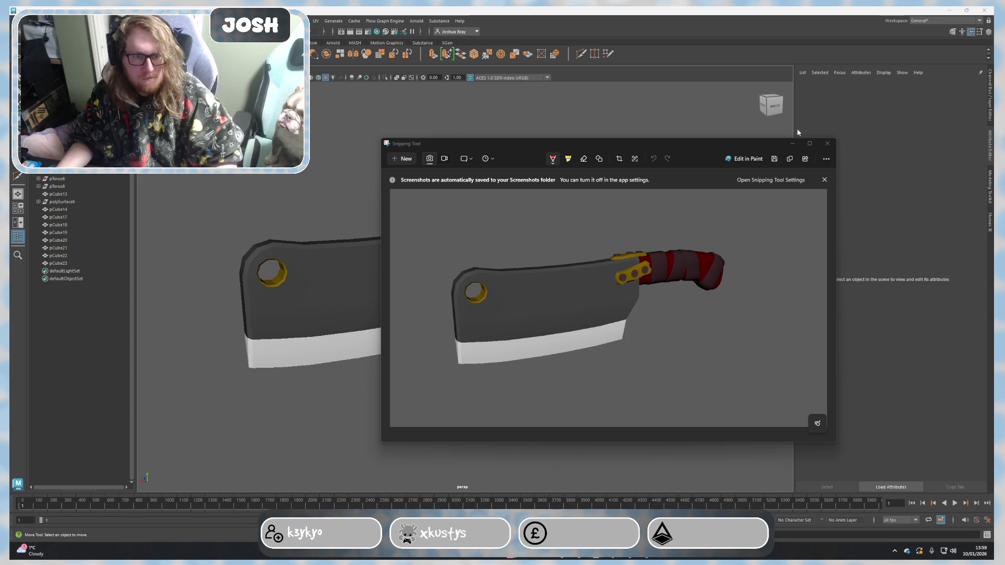
{"action": "key", "text": "alt+F4"}
{"action": "scroll", "coordinate": [376, 350], "scroll_direction": "up", "scroll_amount": 5}
Step: Select and frame the cleaver blade pCube1 with the Modeling Toolkit open
{"action": "left_click", "coordinate": [377, 350]}
{"action": "key", "text": "f"}
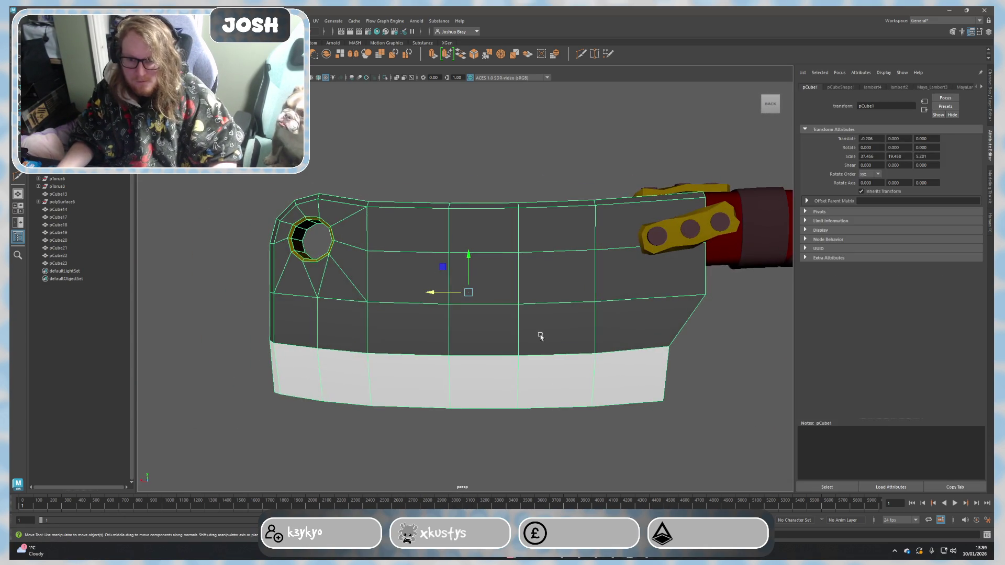
{"action": "left_click", "coordinate": [989, 186]}
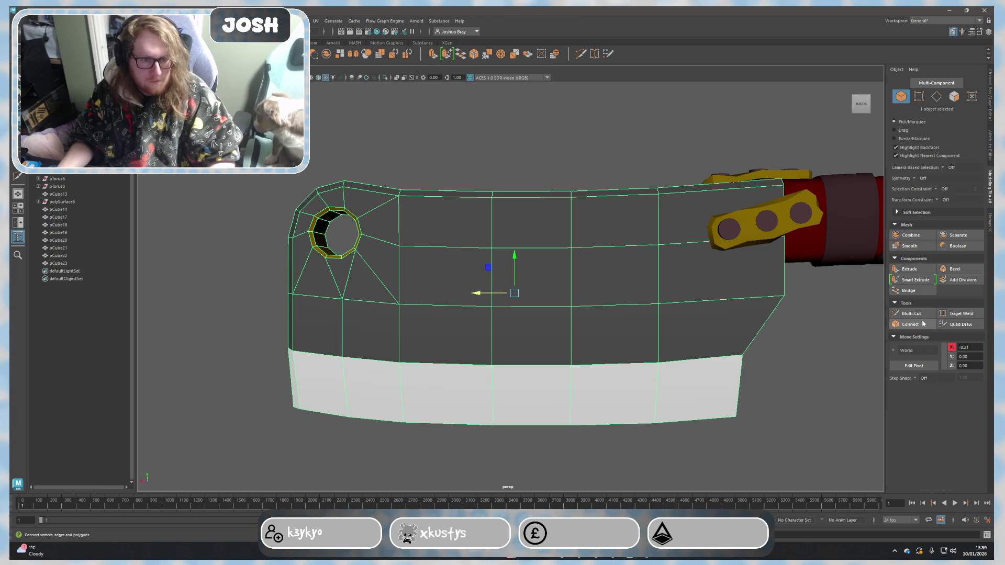
{"action": "left_click", "coordinate": [788, 375]}
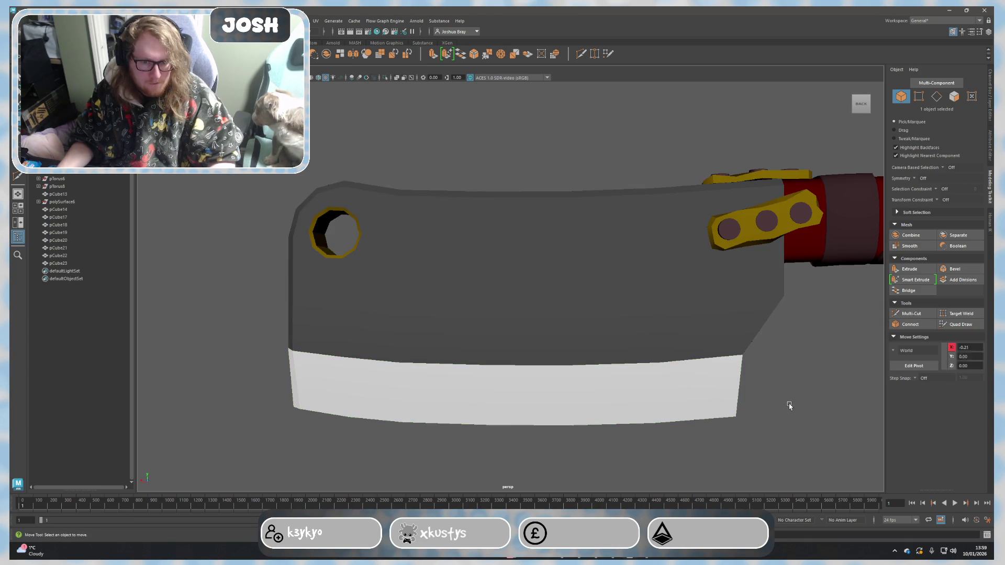
{"action": "middle_click_drag", "start_coordinate": [788, 375], "coordinate": [695, 353], "text": "alt"}
{"action": "left_click", "coordinate": [696, 354]}
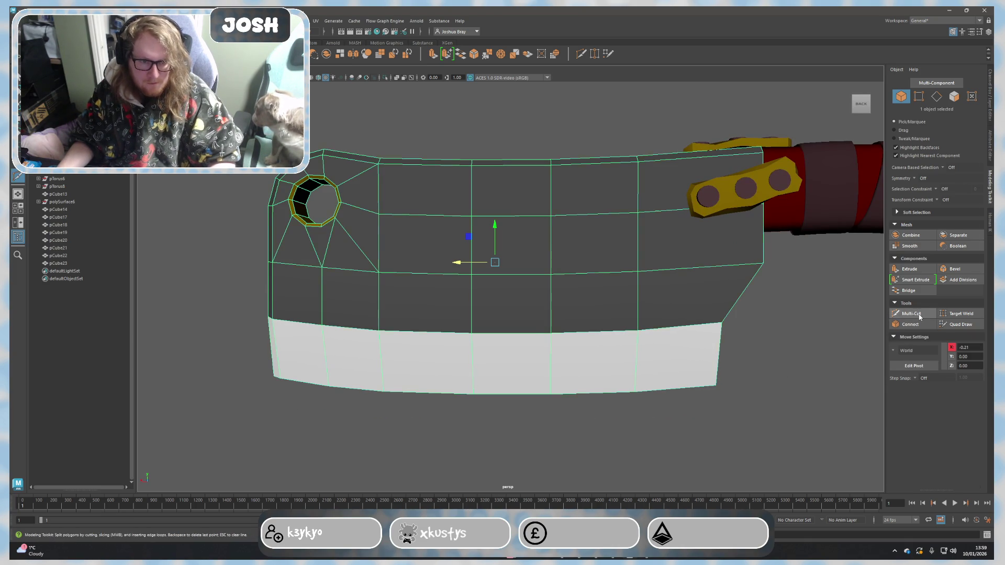
Step: Insert vertical edge loops across the blade with Multi-Cut
{"action": "left_click", "coordinate": [911, 313]}
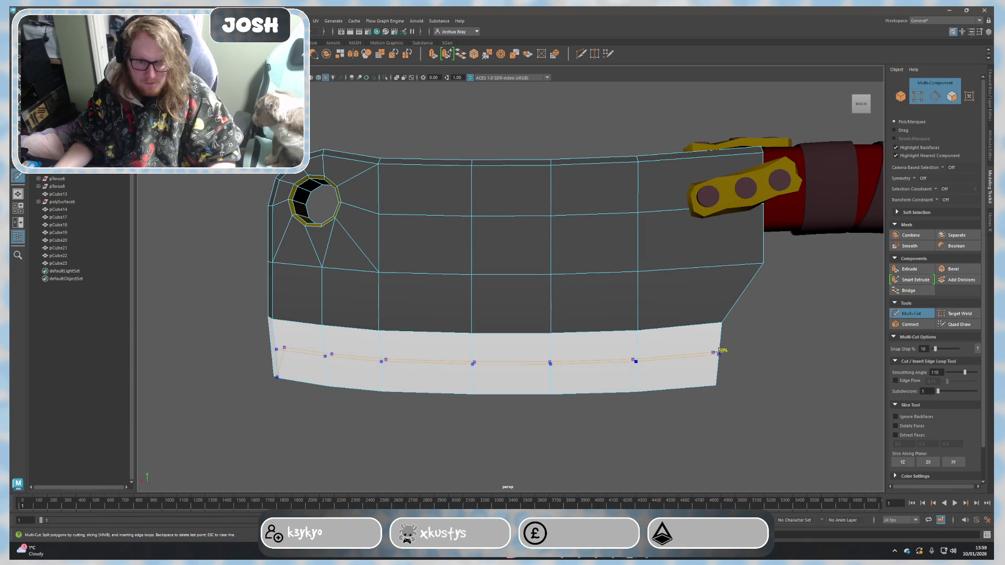
{"action": "left_click", "coordinate": [731, 293], "text": "ctrl"}
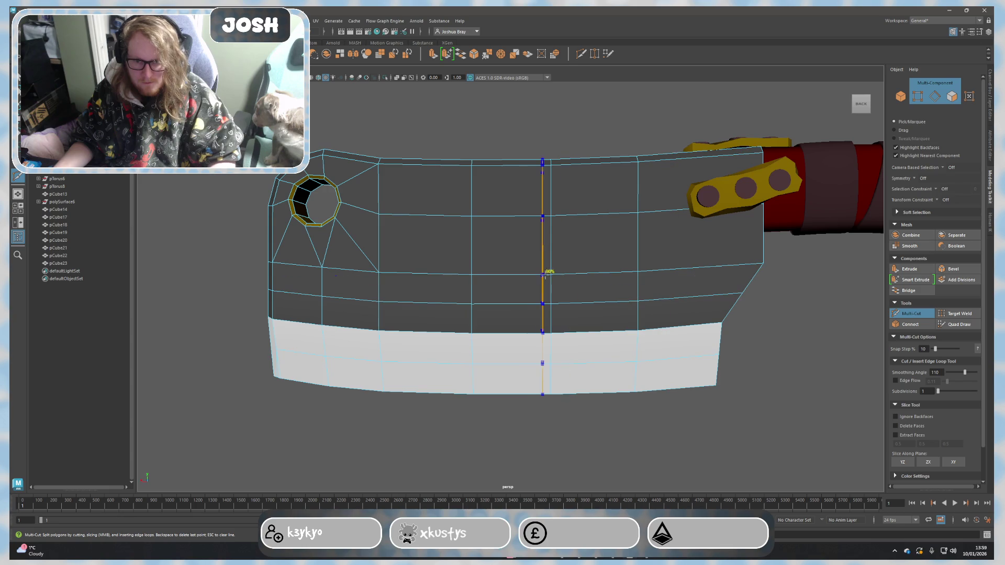
{"action": "left_click", "coordinate": [510, 282], "text": "ctrl"}
{"action": "left_click", "coordinate": [586, 278], "text": "ctrl"}
{"action": "mouse_move", "coordinate": [431, 359]}
{"action": "left_mouse_down", "text": "alt"}
{"action": "mouse_move", "coordinate": [683, 390]}
{"action": "mouse_move", "coordinate": [672, 386]}
{"action": "mouse_move", "coordinate": [735, 374]}
{"action": "mouse_move", "coordinate": [728, 340]}
{"action": "left_mouse_up", "text": "alt"}
{"action": "scroll", "coordinate": [496, 360], "scroll_direction": "up", "scroll_amount": 6}
{"action": "scroll", "coordinate": [467, 320], "scroll_direction": "up", "scroll_amount": 3}
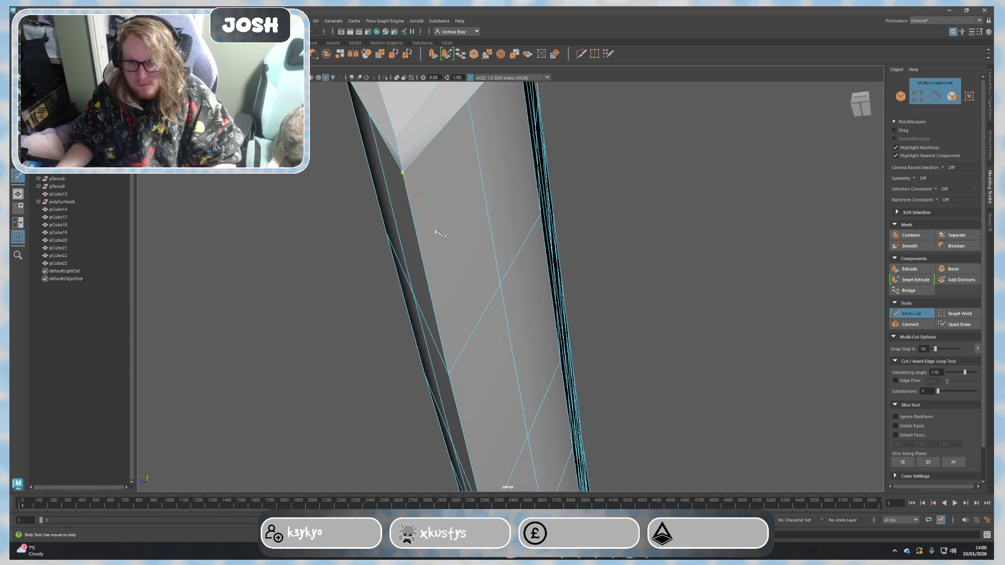
{"action": "scroll", "coordinate": [433, 234], "scroll_direction": "down", "scroll_amount": 5}
{"action": "middle_click_drag", "start_coordinate": [541, 263], "coordinate": [477, 163], "text": "alt"}
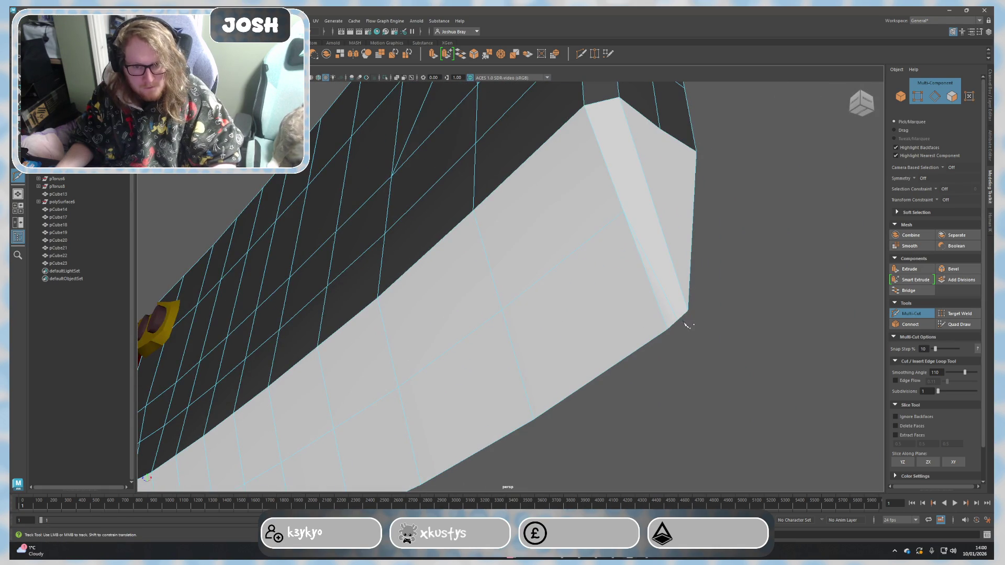
{"action": "mouse_move", "coordinate": [696, 326]}
{"action": "left_mouse_down", "text": "alt"}
{"action": "mouse_move", "coordinate": [762, 331]}
{"action": "mouse_move", "coordinate": [675, 364]}
{"action": "mouse_move", "coordinate": [465, 323]}
{"action": "mouse_move", "coordinate": [417, 332]}
{"action": "left_mouse_up", "text": "alt"}
{"action": "middle_click_drag", "start_coordinate": [417, 332], "coordinate": [512, 111], "text": "alt"}
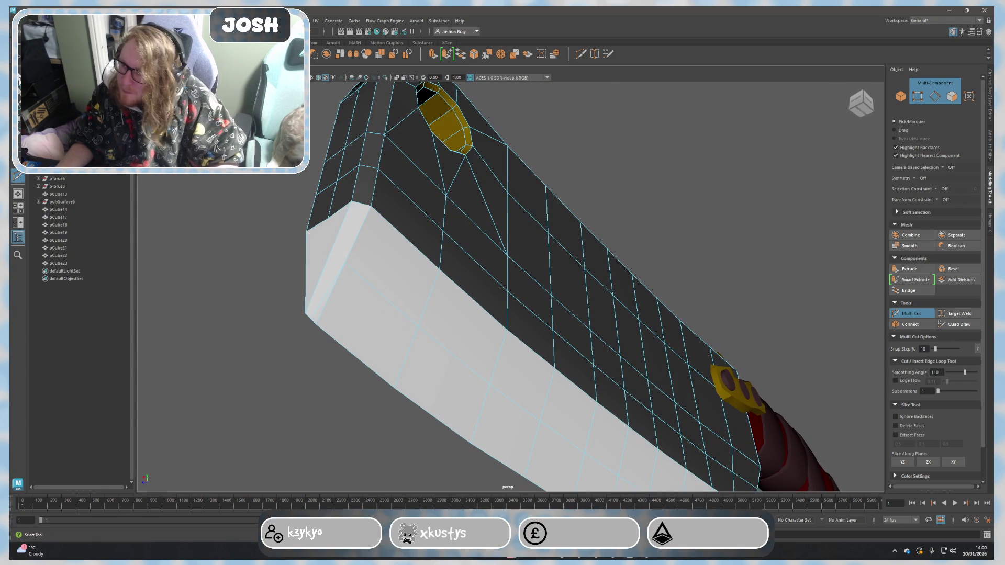
Step: Select the two thin sliver faces along the blade edge and delete them
{"action": "key", "text": "q"}
{"action": "scroll", "coordinate": [334, 294], "scroll_direction": "up", "scroll_amount": 2}
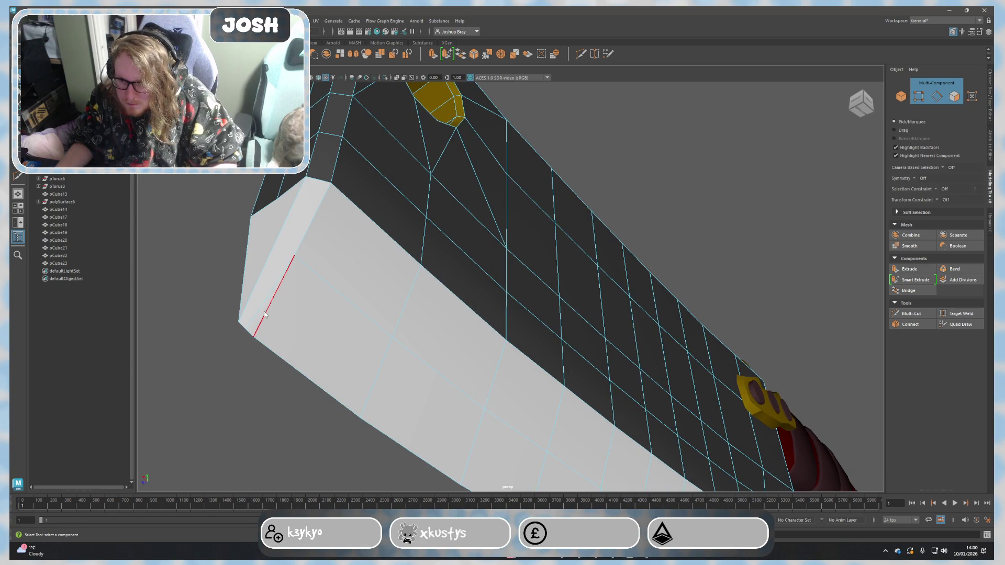
{"action": "key", "text": "F11"}
{"action": "left_click", "coordinate": [279, 323]}
{"action": "key", "text": "f"}
{"action": "left_click", "coordinate": [559, 233], "text": "shift"}
{"action": "key", "text": "Delete"}
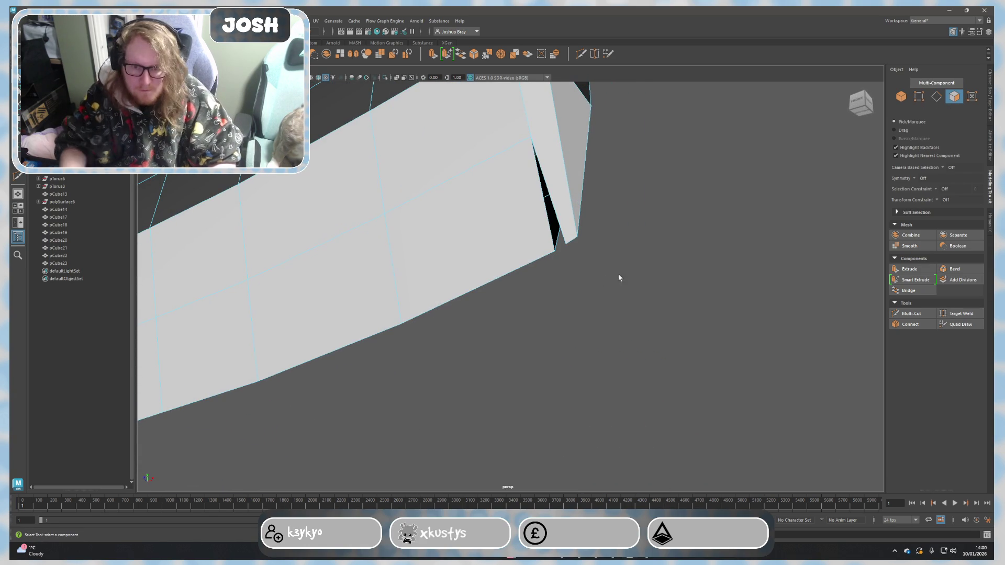
Step: Cut a new edge across the blade's white end face with Multi-Cut
{"action": "key", "text": "F10"}
{"action": "key", "text": "ctrl+shift+t"}
{"action": "mouse_move", "coordinate": [563, 246]}
{"action": "left_mouse_down", "text": "alt"}
{"action": "mouse_move", "coordinate": [621, 277]}
{"action": "mouse_move", "coordinate": [662, 271]}
{"action": "mouse_move", "coordinate": [646, 278]}
{"action": "mouse_move", "coordinate": [644, 260]}
{"action": "mouse_move", "coordinate": [612, 263]}
{"action": "left_mouse_up", "text": "alt"}
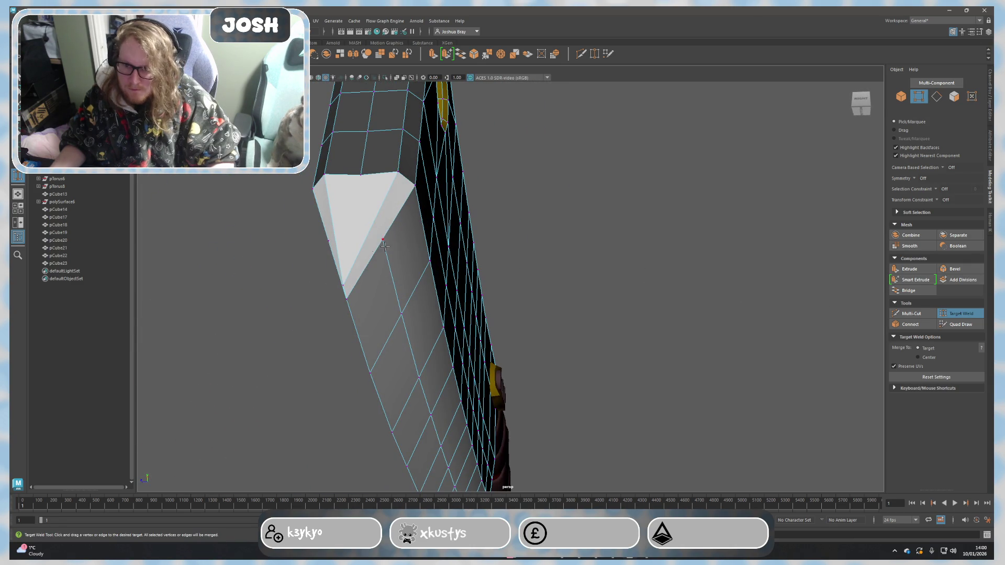
{"action": "left_click", "coordinate": [911, 313]}
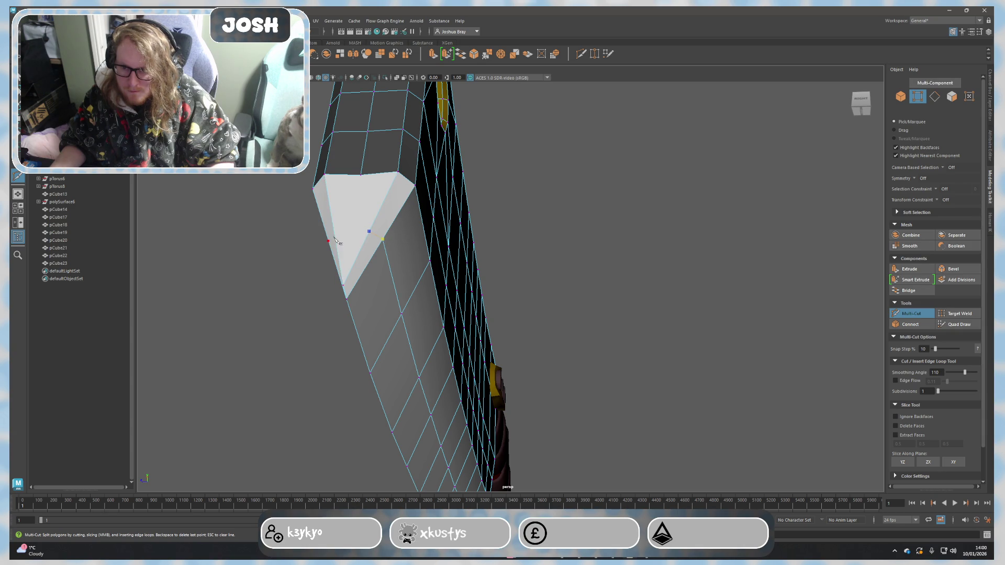
{"action": "left_click_drag", "start_coordinate": [338, 238], "coordinate": [419, 253], "text": "alt"}
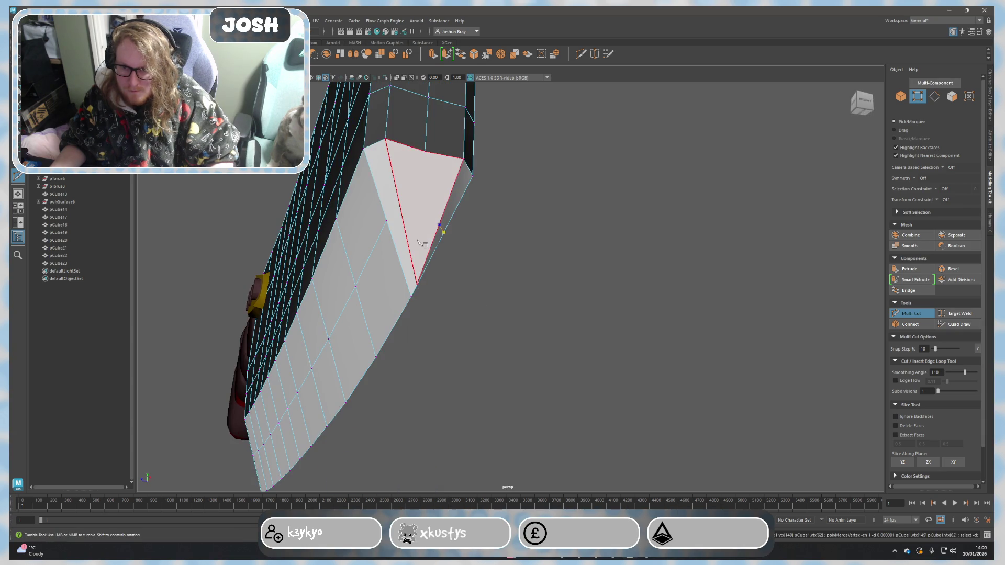
{"action": "left_click", "coordinate": [405, 225]}
{"action": "key", "text": "Return"}
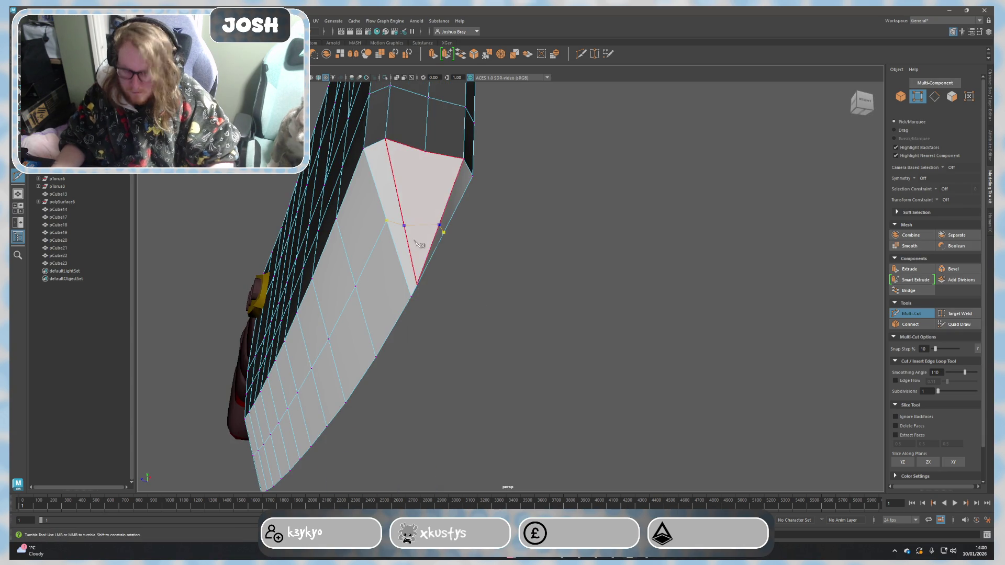
{"action": "right_click_drag", "start_coordinate": [469, 262], "coordinate": [524, 290], "text": "alt"}
{"action": "mouse_move", "coordinate": [525, 291]}
{"action": "left_mouse_down", "text": "alt"}
{"action": "mouse_move", "coordinate": [561, 307]}
{"action": "mouse_move", "coordinate": [497, 274]}
{"action": "left_mouse_up", "text": "alt"}
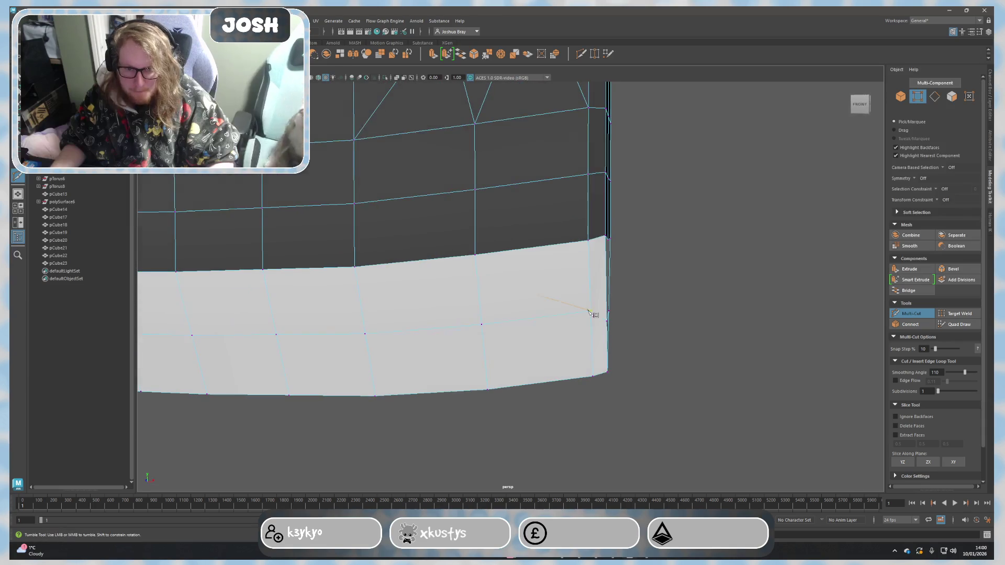
{"action": "key", "text": "q"}
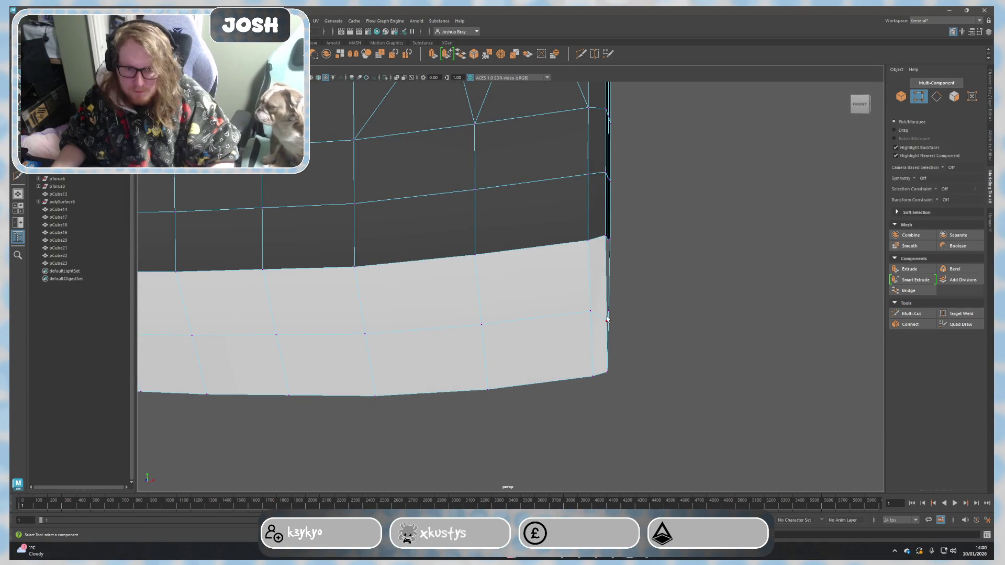
Step: Scale the selected blade-end edges down in Y to about 0.79
{"action": "left_click", "coordinate": [601, 314]}
{"action": "left_click_drag", "start_coordinate": [646, 325], "coordinate": [477, 316], "text": "alt"}
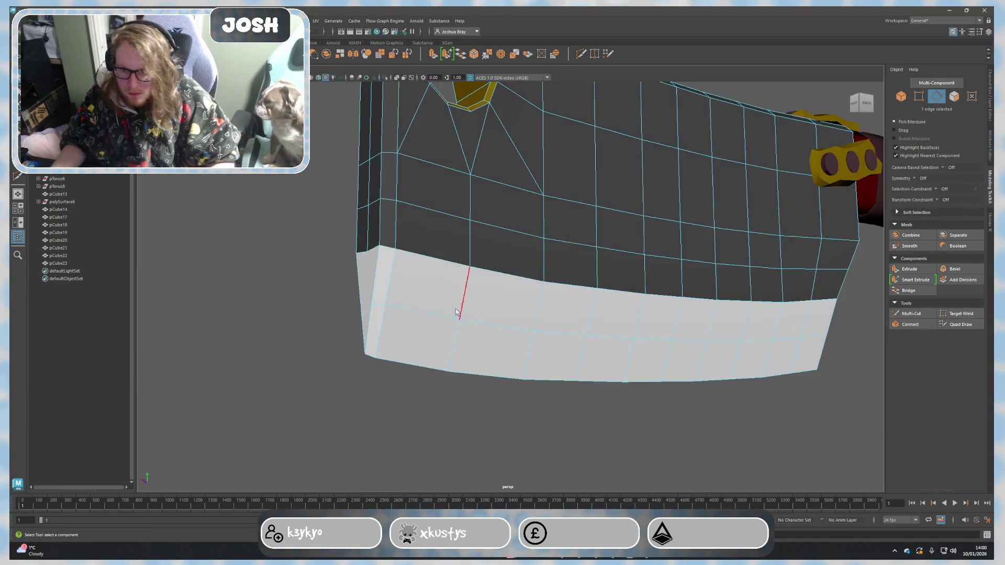
{"action": "key", "text": "r"}
{"action": "left_click_drag", "start_coordinate": [371, 277], "coordinate": [371, 287]}
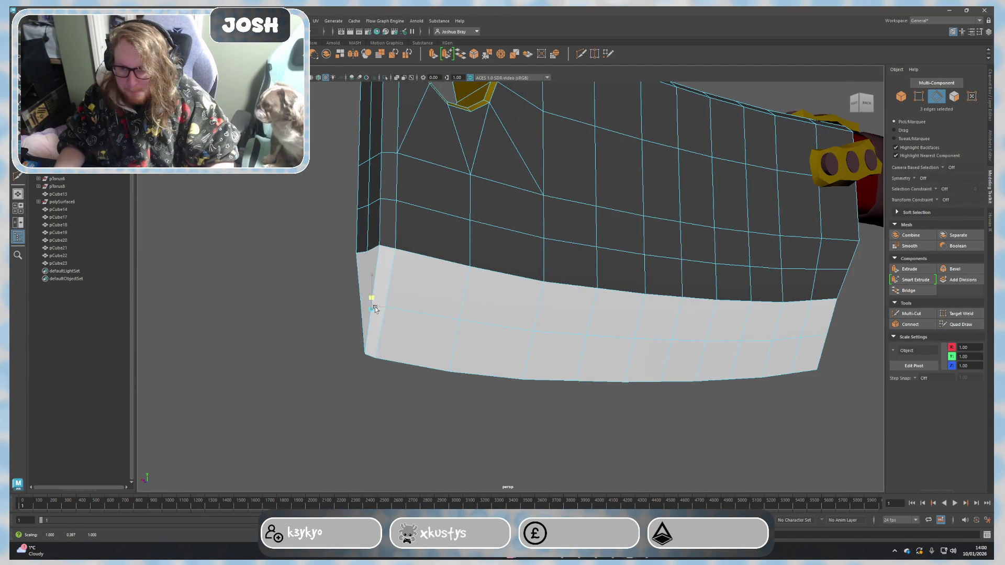
{"action": "left_click", "coordinate": [316, 373]}
{"action": "mouse_move", "coordinate": [315, 373]}
{"action": "left_mouse_down", "text": "alt"}
{"action": "mouse_move", "coordinate": [524, 340]}
{"action": "mouse_move", "coordinate": [472, 324]}
{"action": "mouse_move", "coordinate": [482, 314]}
{"action": "left_mouse_up", "text": "alt"}
{"action": "right_click_drag", "start_coordinate": [482, 314], "coordinate": [568, 291], "text": "shift"}
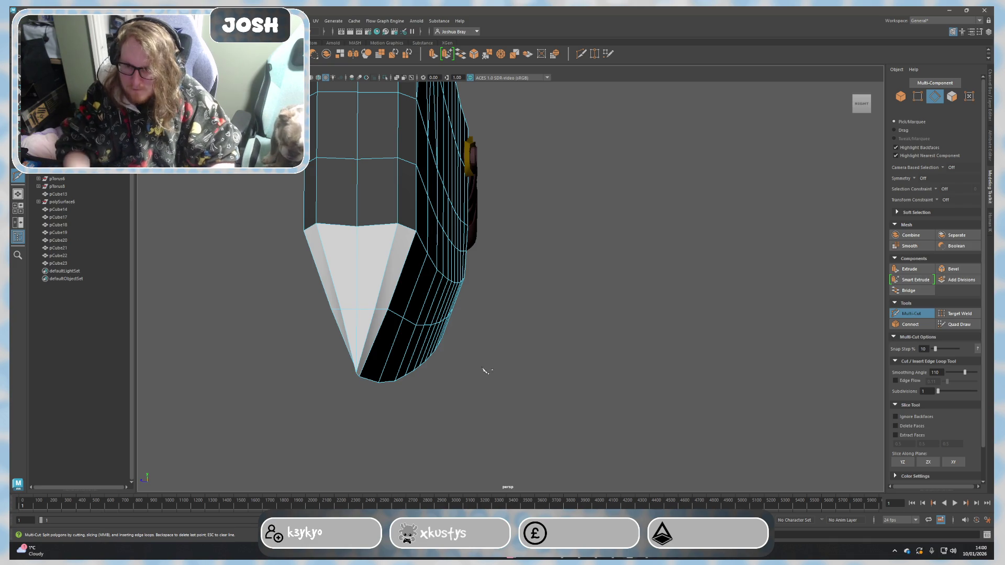
Step: Cut an edge across the tip face running down to the blade tip
{"action": "mouse_move", "coordinate": [576, 330]}
{"action": "left_mouse_down", "text": "alt"}
{"action": "mouse_move", "coordinate": [599, 332]}
{"action": "mouse_move", "coordinate": [592, 314]}
{"action": "mouse_move", "coordinate": [446, 324]}
{"action": "mouse_move", "coordinate": [157, 366]}
{"action": "mouse_move", "coordinate": [611, 340]}
{"action": "mouse_move", "coordinate": [439, 232]}
{"action": "left_mouse_up", "text": "alt"}
{"action": "left_click", "coordinate": [360, 147]}
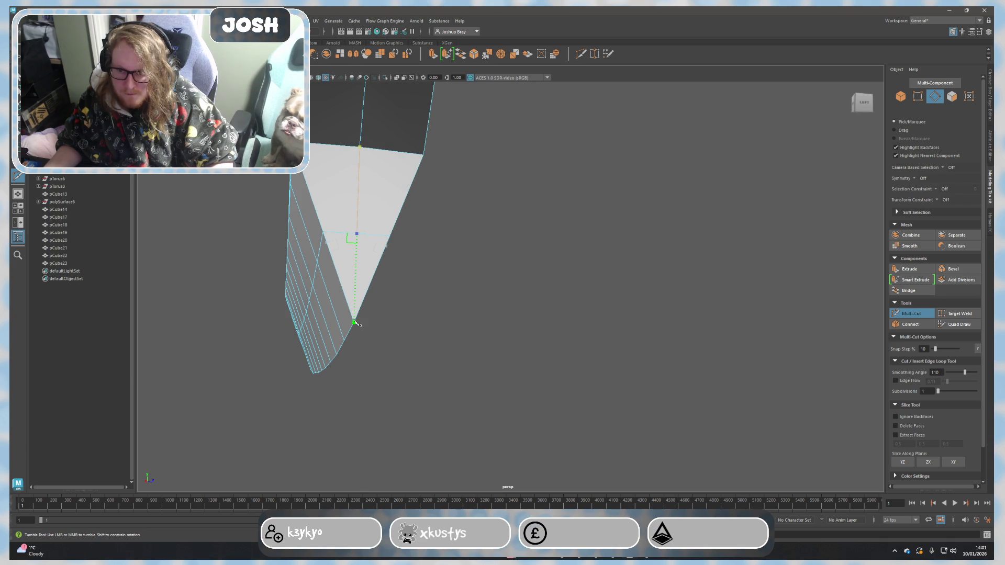
{"action": "key", "text": "Return"}
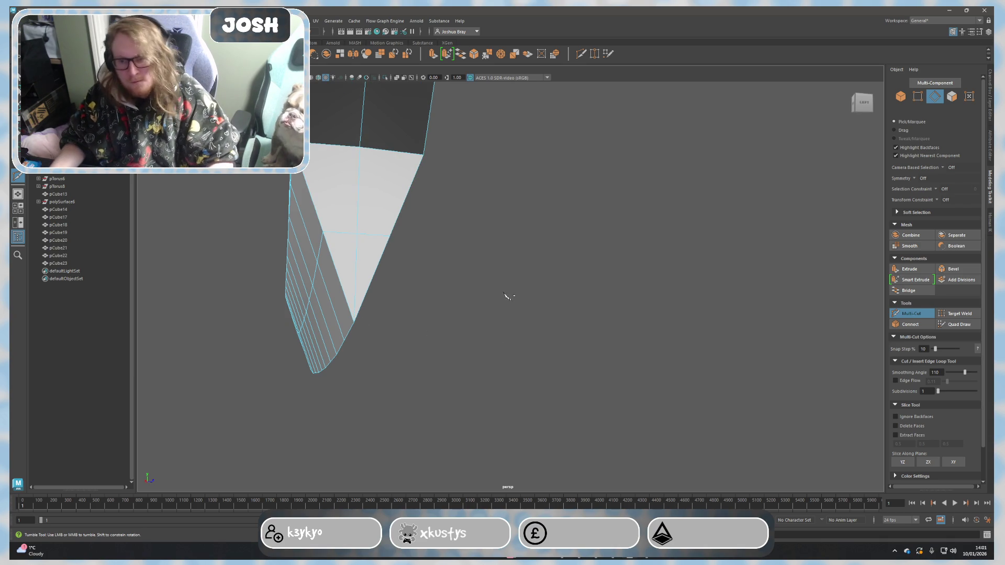
{"action": "mouse_move", "coordinate": [492, 295]}
{"action": "left_mouse_down", "text": "alt"}
{"action": "mouse_move", "coordinate": [570, 312]}
{"action": "mouse_move", "coordinate": [595, 340]}
{"action": "mouse_move", "coordinate": [586, 331]}
{"action": "mouse_move", "coordinate": [595, 315]}
{"action": "left_mouse_up", "text": "alt"}
{"action": "right_click_drag", "start_coordinate": [597, 314], "coordinate": [631, 303]}
{"action": "scroll", "coordinate": [650, 351], "scroll_direction": "down", "scroll_amount": 5}
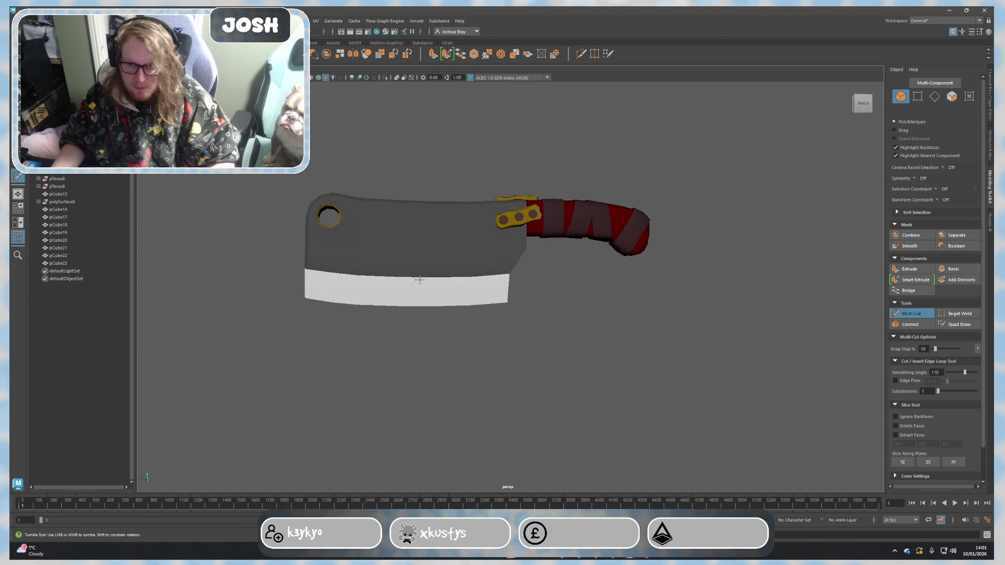
Step: Turn off smooth preview, return to object mode and reselect the cleaver blade
{"action": "left_click_drag", "start_coordinate": [418, 283], "coordinate": [541, 305]}
{"action": "key", "text": "1"}
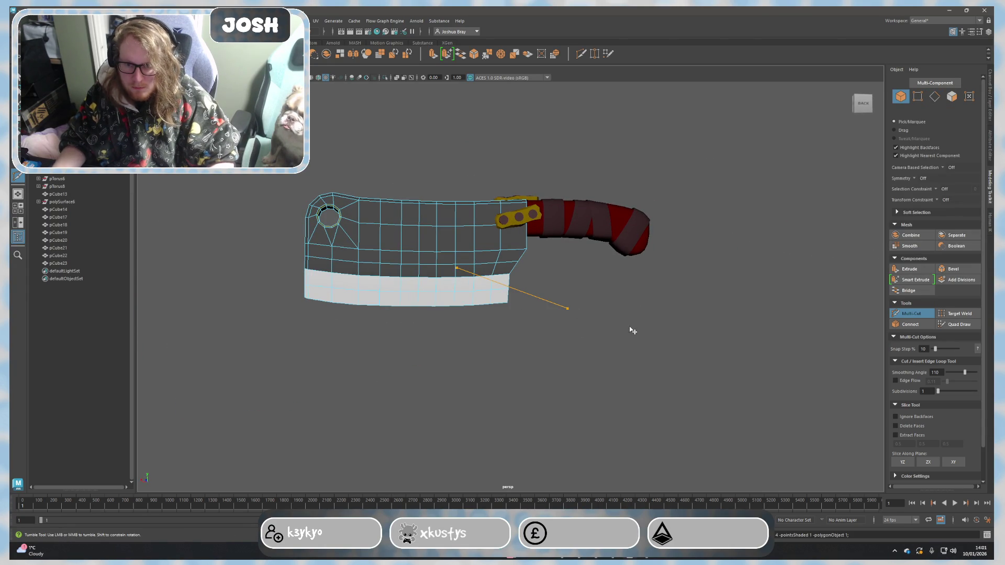
{"action": "key", "text": "q"}
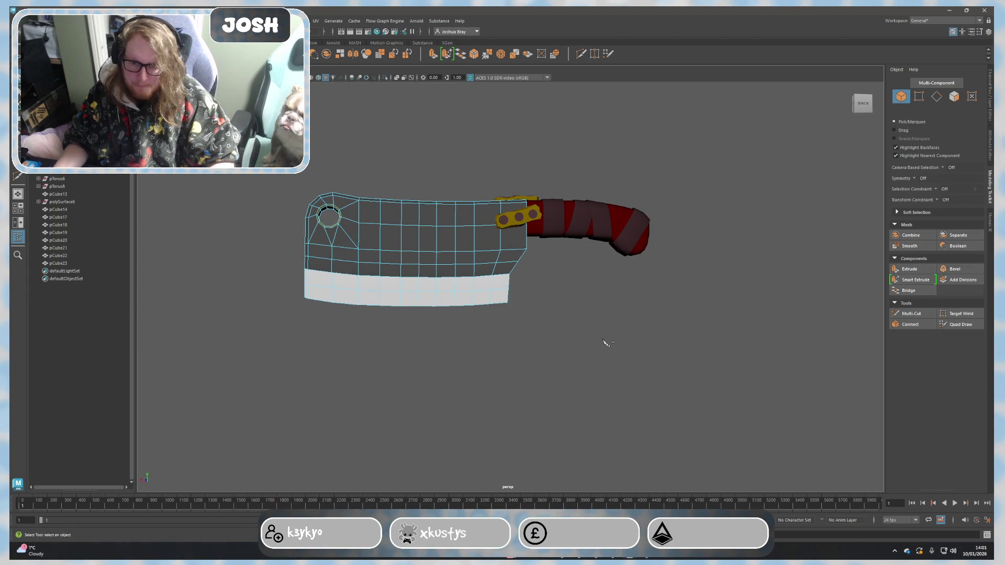
{"action": "mouse_move", "coordinate": [570, 325]}
{"action": "left_mouse_down", "text": "alt"}
{"action": "mouse_move", "coordinate": [583, 325]}
{"action": "mouse_move", "coordinate": [544, 338]}
{"action": "left_mouse_up", "text": "alt"}
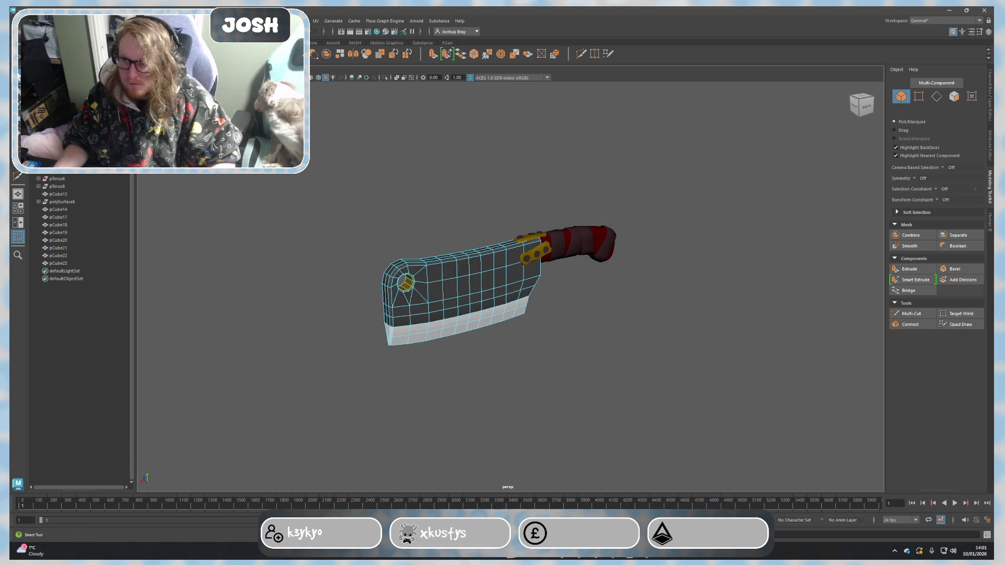
{"action": "right_click_drag", "start_coordinate": [661, 339], "coordinate": [726, 312]}
{"action": "mouse_move", "coordinate": [726, 312]}
{"action": "left_mouse_down", "text": "alt"}
{"action": "mouse_move", "coordinate": [698, 312]}
{"action": "mouse_move", "coordinate": [731, 321]}
{"action": "left_mouse_up", "text": "alt"}
{"action": "scroll", "coordinate": [424, 266], "scroll_direction": "up", "scroll_amount": 3}
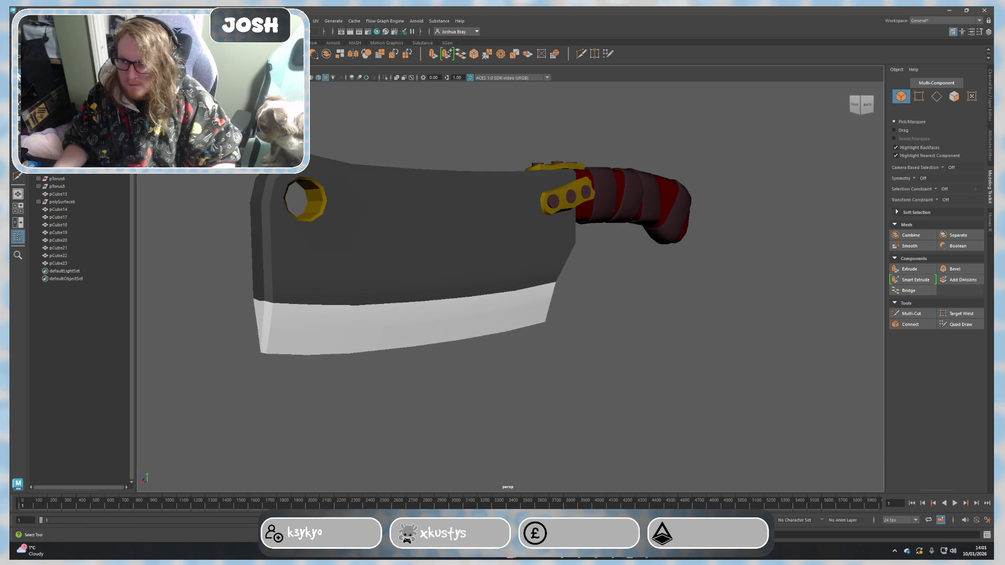
{"action": "left_click", "coordinate": [400, 248]}
Step: Bevel the ring of edges around the blade's hole and scale it up
{"action": "left_click", "coordinate": [911, 313]}
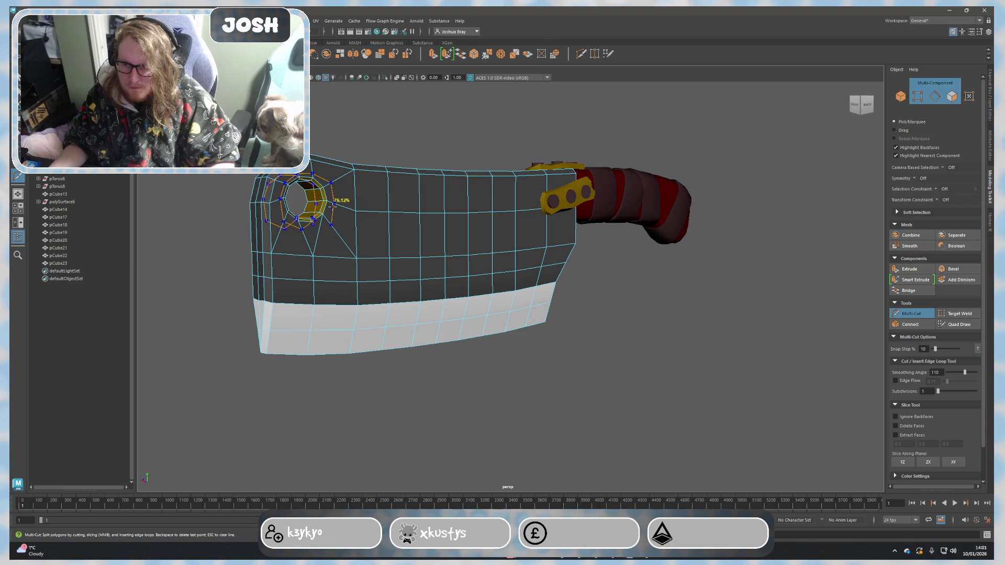
{"action": "mouse_move", "coordinate": [335, 209]}
{"action": "left_mouse_down", "text": "alt"}
{"action": "mouse_move", "coordinate": [372, 255]}
{"action": "mouse_move", "coordinate": [323, 263]}
{"action": "left_mouse_up", "text": "alt"}
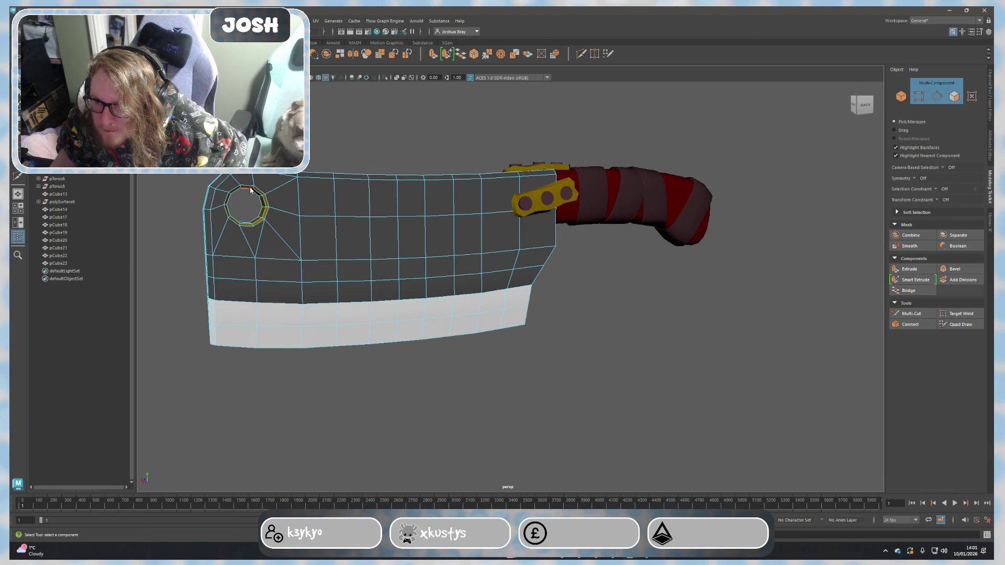
{"action": "right_click_drag", "start_coordinate": [250, 215], "coordinate": [249, 183]}
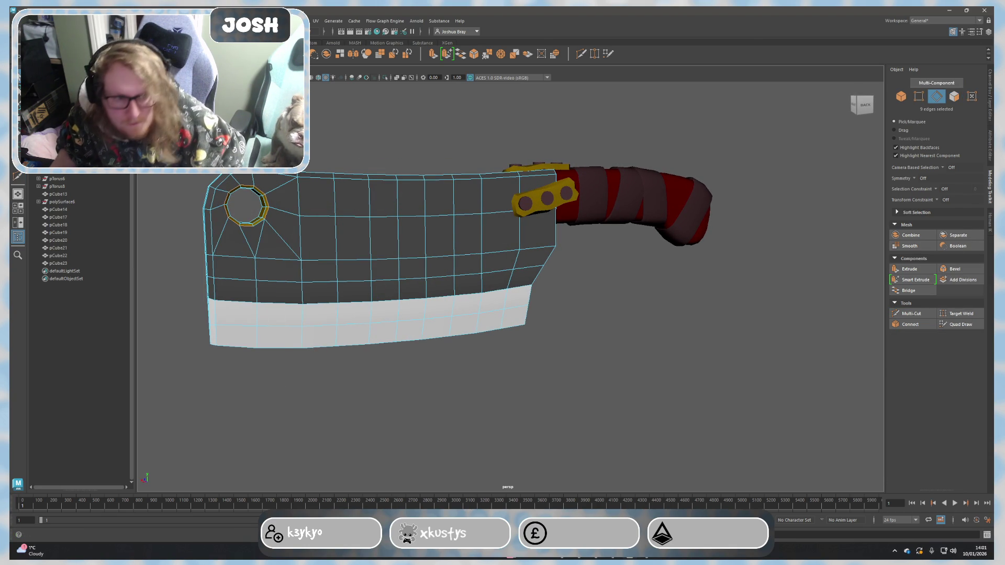
{"action": "left_click", "coordinate": [947, 269]}
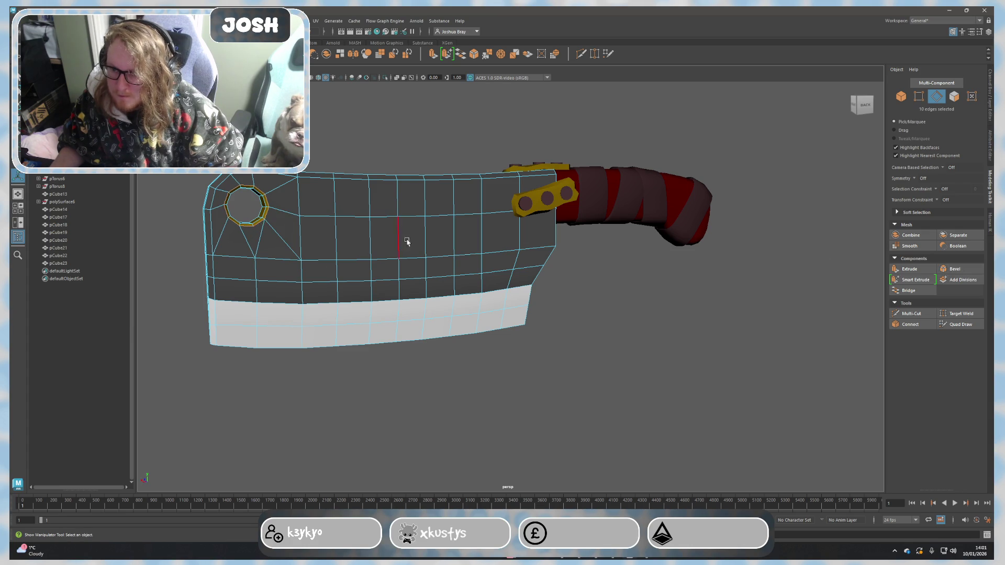
{"action": "key", "text": "r"}
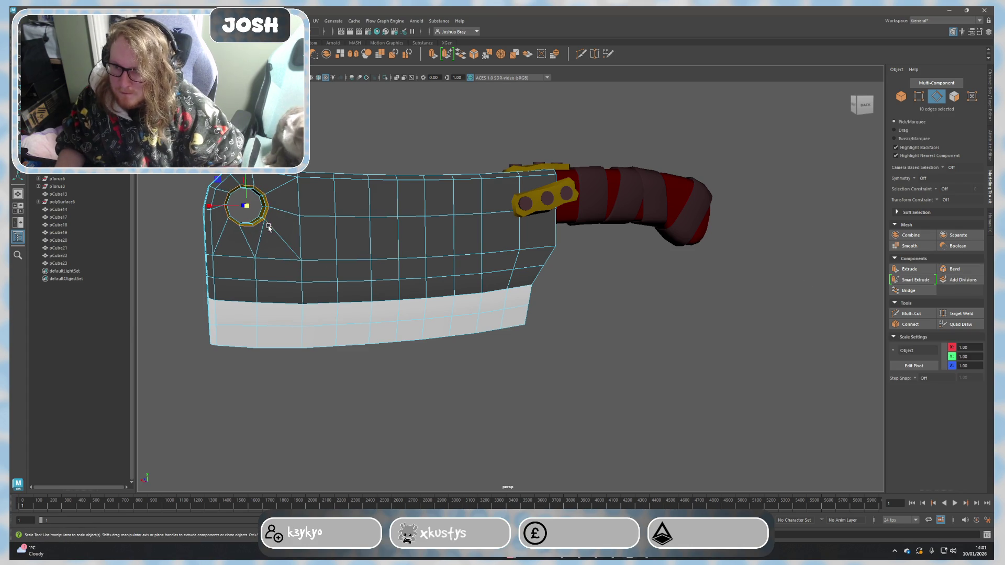
{"action": "left_click_drag", "start_coordinate": [247, 209], "coordinate": [516, 281]}
{"action": "scroll", "coordinate": [485, 272], "scroll_direction": "up", "scroll_amount": 5}
{"action": "scroll", "coordinate": [485, 271], "scroll_direction": "down", "scroll_amount": 5}
{"action": "right_click_drag", "start_coordinate": [662, 308], "coordinate": [725, 294]}
Step: Select the two edge loops around the hole and scale them larger
{"action": "left_click_drag", "start_coordinate": [674, 340], "coordinate": [679, 338], "text": "alt"}
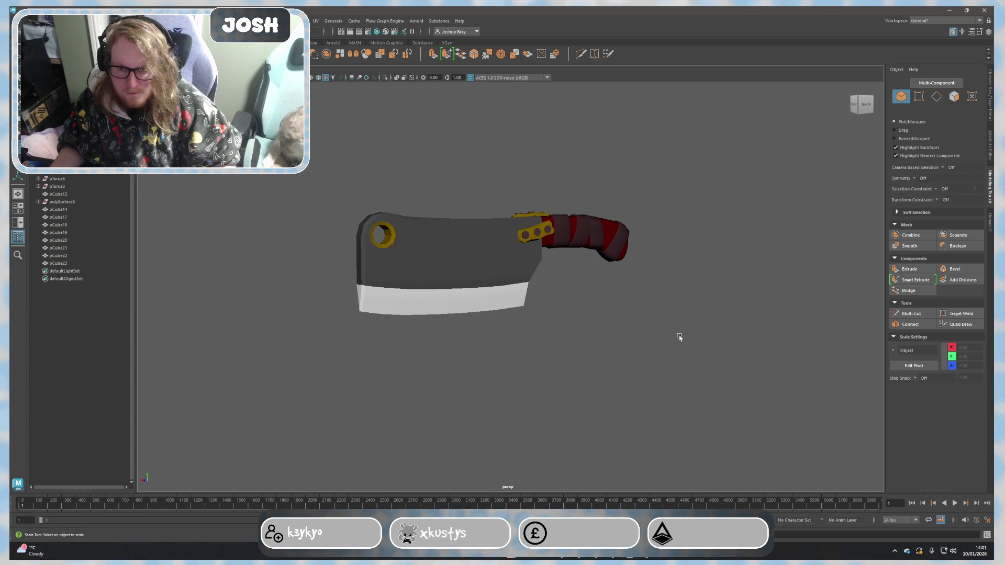
{"action": "left_click", "coordinate": [523, 305]}
{"action": "key", "text": "F10"}
{"action": "scroll", "coordinate": [471, 251], "scroll_direction": "up", "scroll_amount": 5}
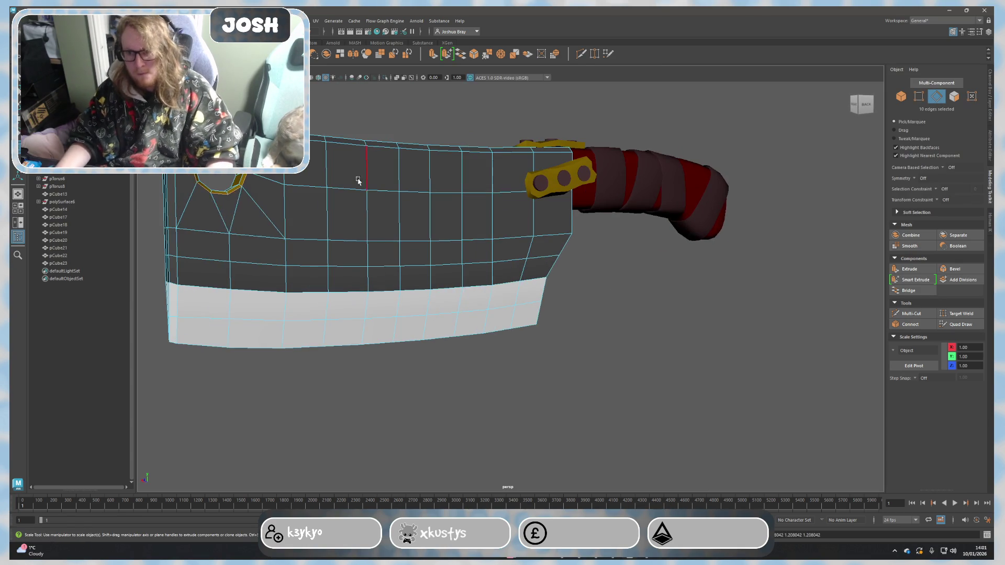
{"action": "double_click", "coordinate": [372, 238]}
{"action": "left_click_drag", "start_coordinate": [351, 238], "coordinate": [355, 239]}
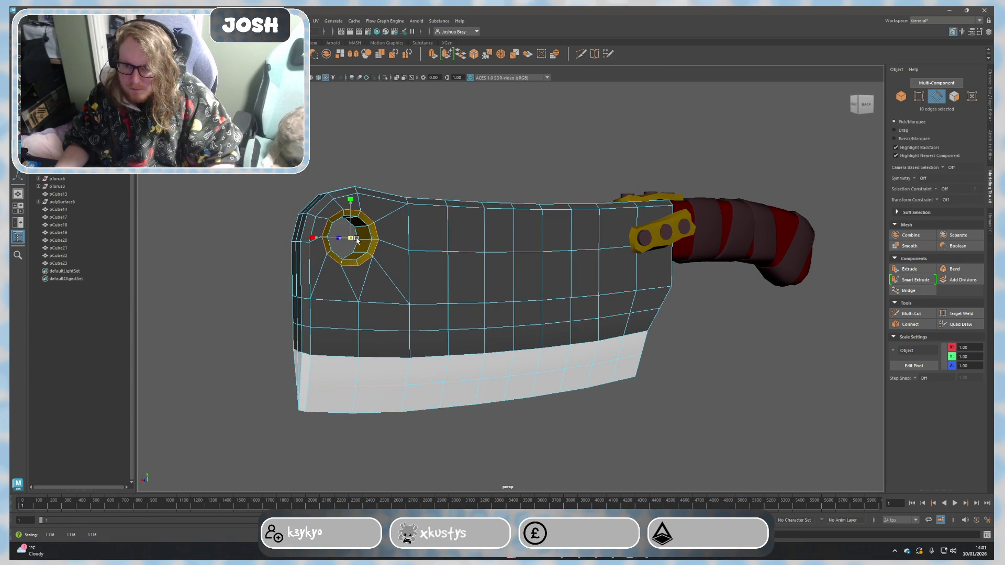
{"action": "left_click_drag", "start_coordinate": [244, 285], "coordinate": [383, 294], "text": "alt"}
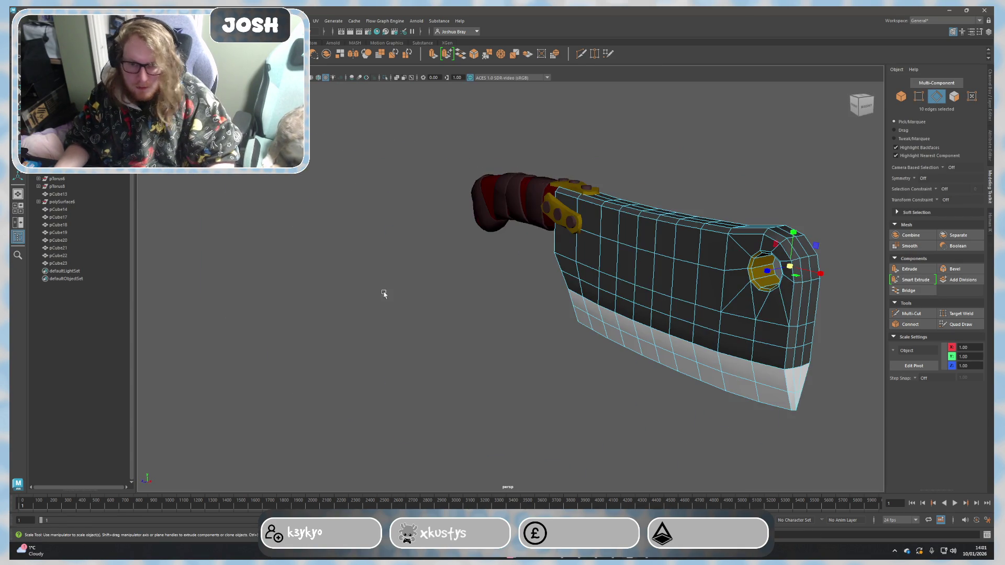
{"action": "double_click", "coordinate": [747, 277], "text": "shift"}
{"action": "scroll", "coordinate": [696, 275], "scroll_direction": "up", "scroll_amount": 4}
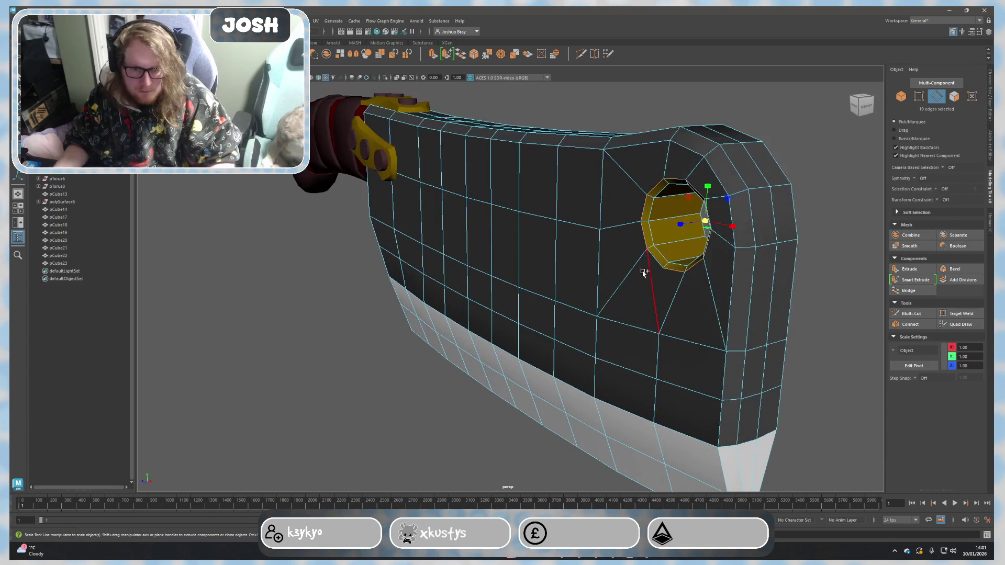
{"action": "scroll", "coordinate": [762, 314], "scroll_direction": "down", "scroll_amount": 5}
{"action": "left_click_drag", "start_coordinate": [762, 314], "coordinate": [592, 322], "text": "alt"}
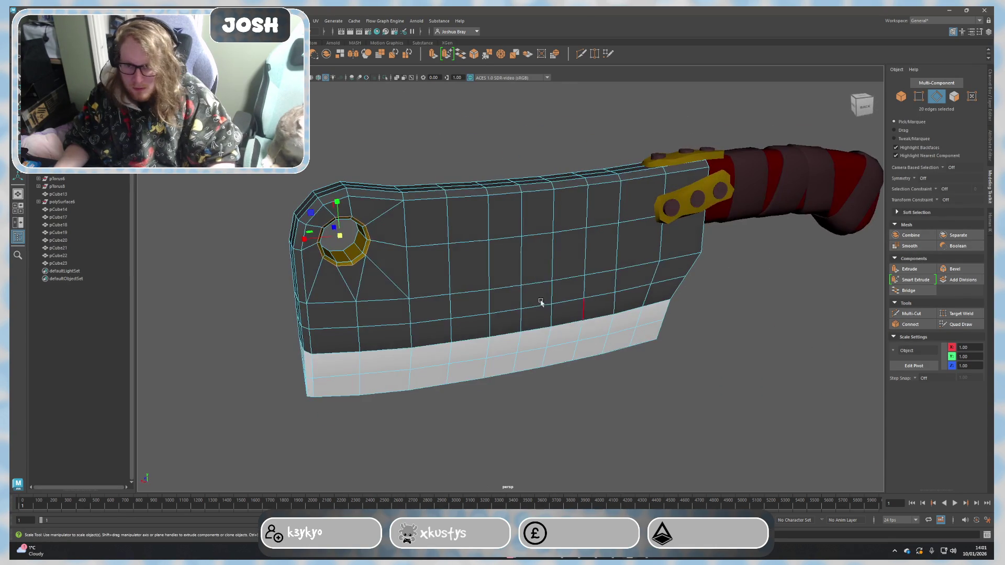
{"action": "left_click_drag", "start_coordinate": [334, 233], "coordinate": [440, 263]}
Step: Stretch the hole faces through the blade thickness and enlarge the hole's edges slightly
{"action": "right_click_drag", "start_coordinate": [405, 255], "coordinate": [366, 230], "text": "ctrl"}
{"action": "left_click_drag", "start_coordinate": [338, 215], "coordinate": [337, 214]}
{"action": "key", "text": "F8"}
{"action": "mouse_move", "coordinate": [252, 196]}
{"action": "left_mouse_down", "text": "alt"}
{"action": "mouse_move", "coordinate": [431, 325]}
{"action": "mouse_move", "coordinate": [469, 325]}
{"action": "mouse_move", "coordinate": [450, 293]}
{"action": "left_mouse_up", "text": "alt"}
{"action": "key", "text": "F8"}
{"action": "key", "text": "ctrl+F10"}
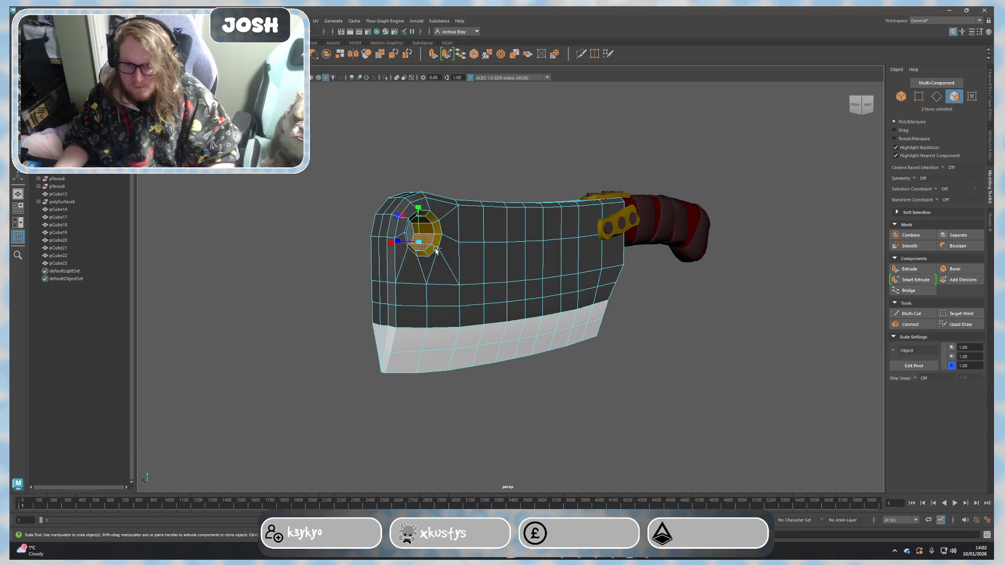
{"action": "mouse_move", "coordinate": [436, 252]}
{"action": "left_mouse_down"}
{"action": "mouse_move", "coordinate": [410, 234]}
{"action": "mouse_move", "coordinate": [426, 280]}
{"action": "left_mouse_up"}
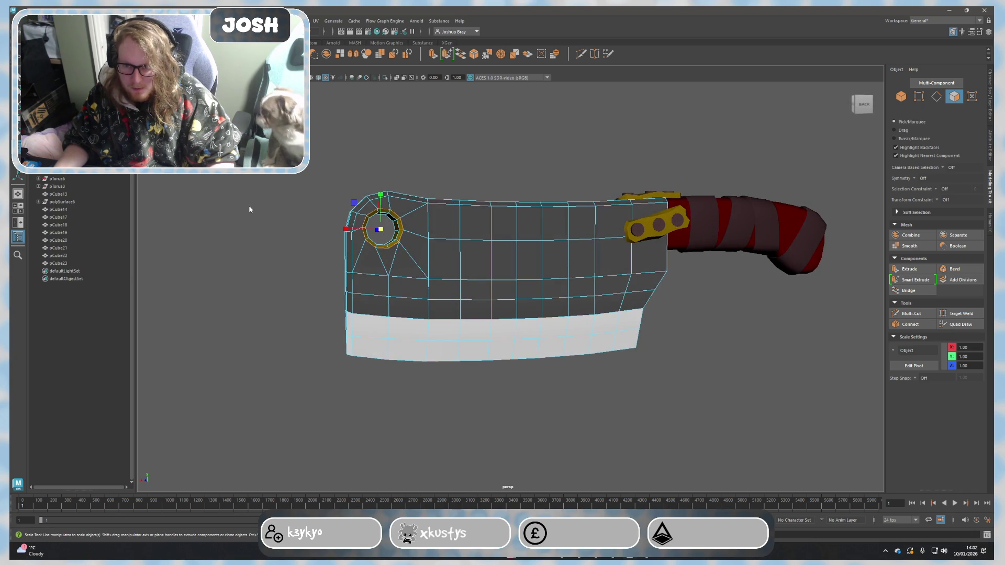
{"action": "left_click", "coordinate": [283, 215]}
{"action": "mouse_move", "coordinate": [284, 215]}
{"action": "left_mouse_down", "text": "alt"}
{"action": "mouse_move", "coordinate": [316, 294]}
{"action": "mouse_move", "coordinate": [658, 312]}
{"action": "left_mouse_up", "text": "alt"}
{"action": "scroll", "coordinate": [616, 303], "scroll_direction": "down", "scroll_amount": 1}
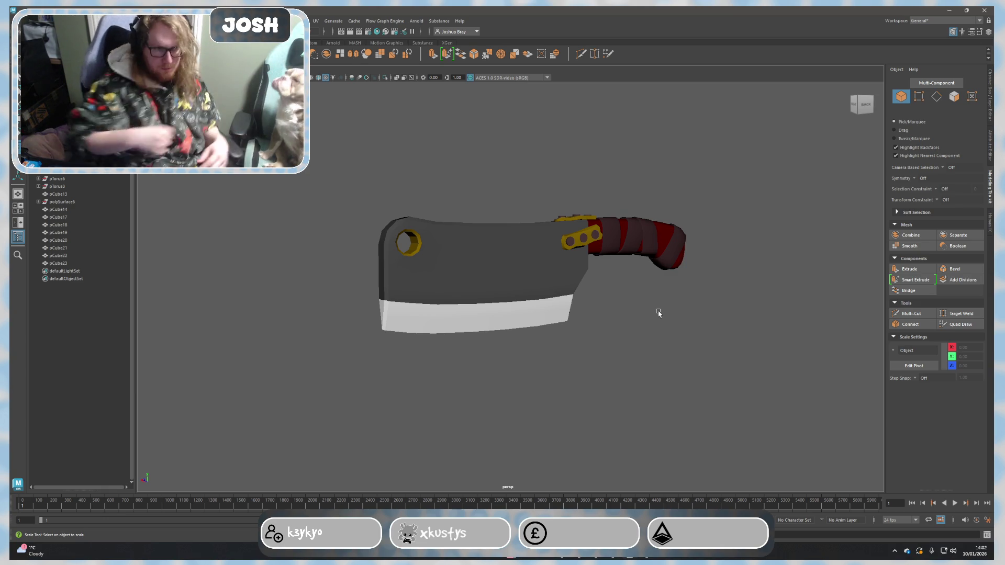
{"action": "mouse_move", "coordinate": [747, 395]}
{"action": "left_mouse_down", "text": "alt"}
{"action": "mouse_move", "coordinate": [642, 341]}
{"action": "mouse_move", "coordinate": [596, 376]}
{"action": "mouse_move", "coordinate": [549, 363]}
{"action": "mouse_move", "coordinate": [375, 373]}
{"action": "mouse_move", "coordinate": [567, 332]}
{"action": "mouse_move", "coordinate": [644, 336]}
{"action": "left_mouse_up", "text": "alt"}
Step: Select the yellow guard plate and open its Material Attributes
{"action": "left_click", "coordinate": [473, 297]}
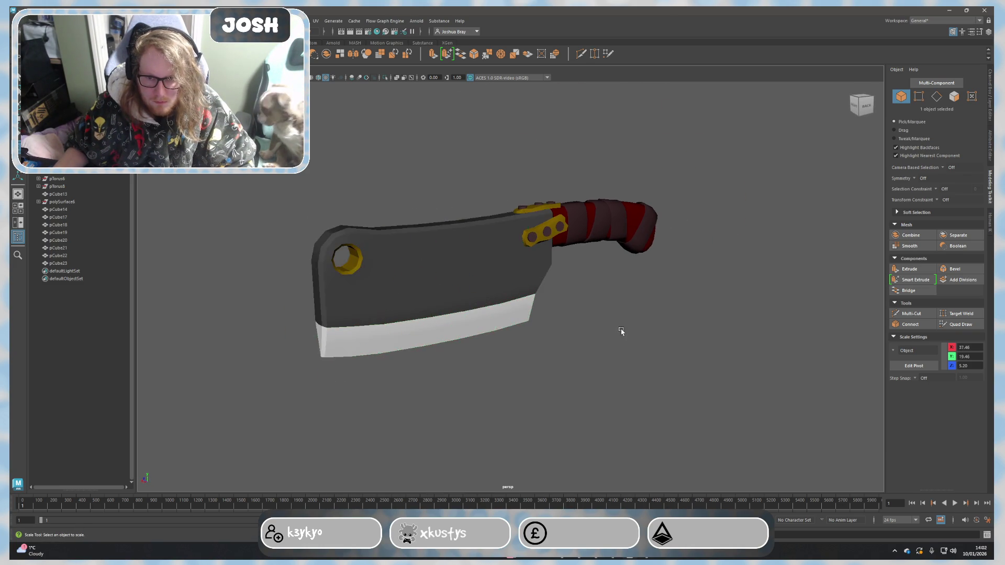
{"action": "left_click", "coordinate": [619, 332]}
{"action": "scroll", "coordinate": [680, 301], "scroll_direction": "up", "scroll_amount": 10}
{"action": "left_click", "coordinate": [406, 237]}
{"action": "right_click", "coordinate": [406, 236]}
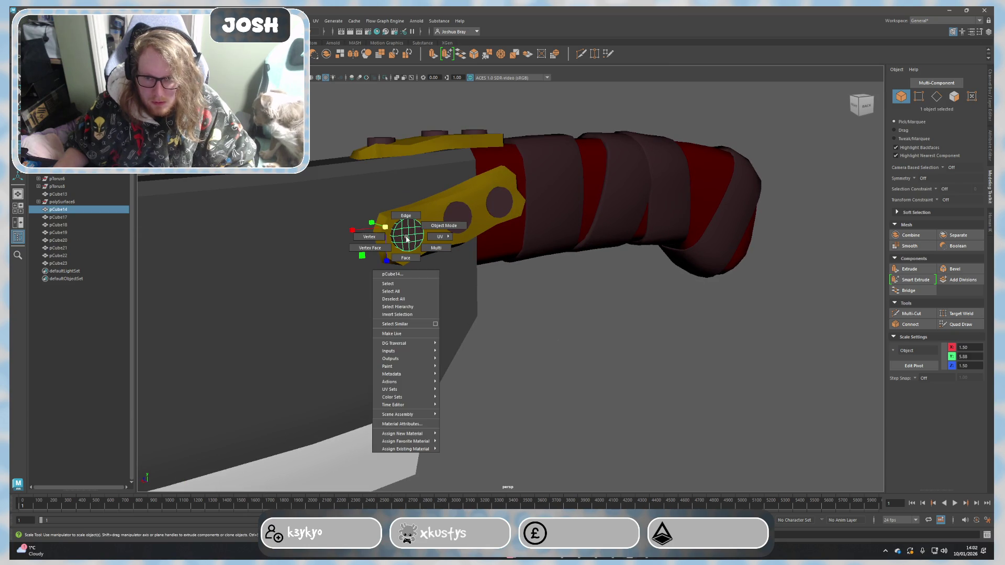
{"action": "left_click", "coordinate": [425, 429]}
Step: Set the lambert3 rivet colour to a near-black dark red with high saturation
{"action": "left_click_drag", "start_coordinate": [888, 175], "coordinate": [894, 176]}
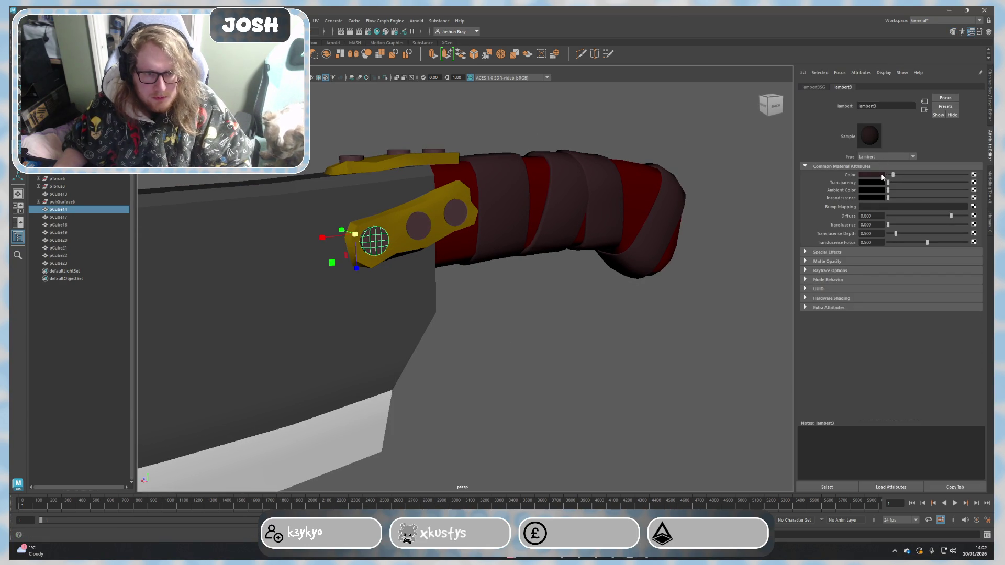
{"action": "left_click", "coordinate": [881, 175]}
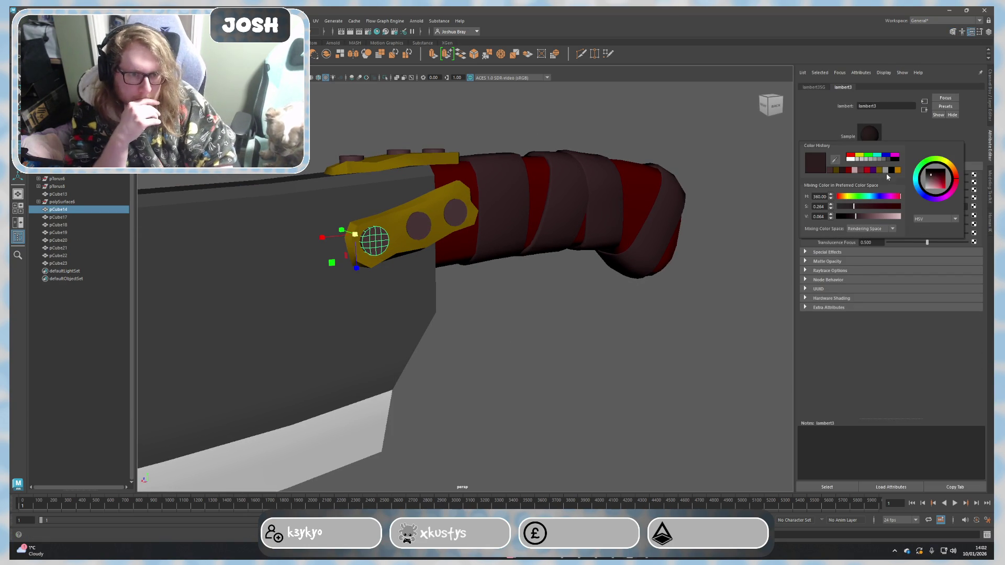
{"action": "left_click", "coordinate": [891, 172]}
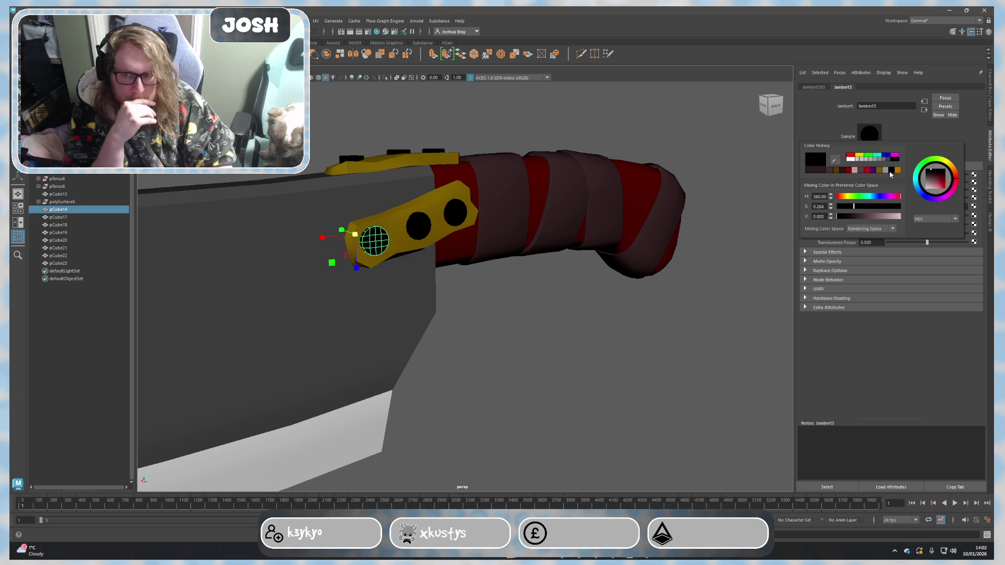
{"action": "left_click", "coordinate": [890, 161]}
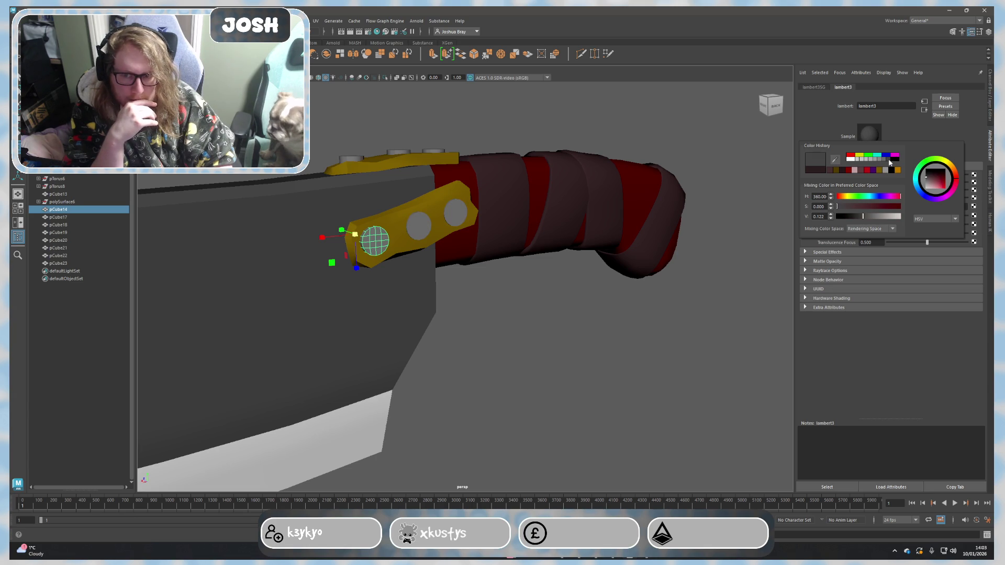
{"action": "left_click", "coordinate": [882, 206]}
{"action": "mouse_move", "coordinate": [882, 207]}
{"action": "left_mouse_down"}
{"action": "mouse_move", "coordinate": [857, 208]}
{"action": "mouse_move", "coordinate": [849, 219]}
{"action": "left_mouse_up"}
{"action": "left_click", "coordinate": [881, 206]}
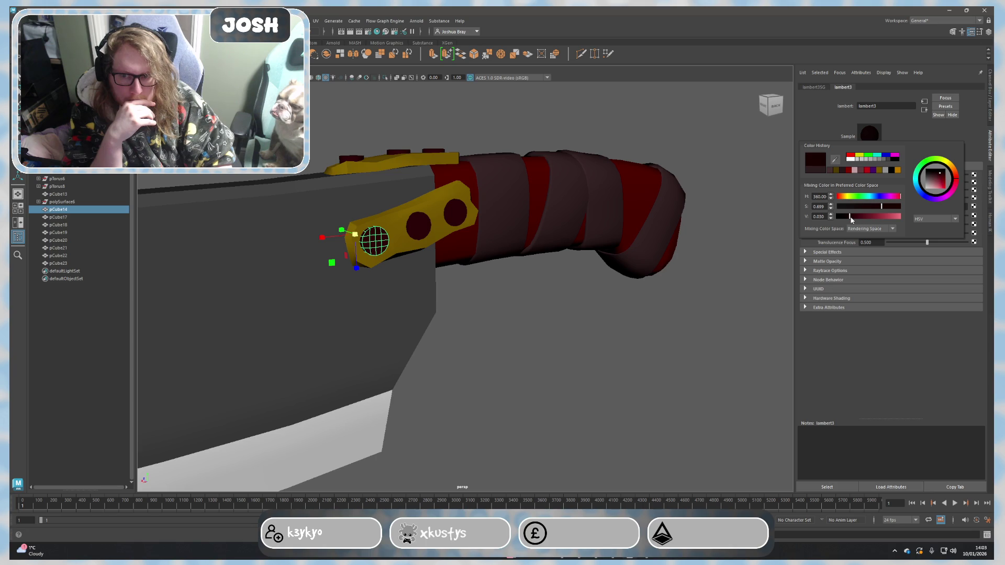
{"action": "left_click_drag", "start_coordinate": [680, 324], "coordinate": [582, 377], "text": "alt"}
{"action": "left_click", "coordinate": [557, 348]}
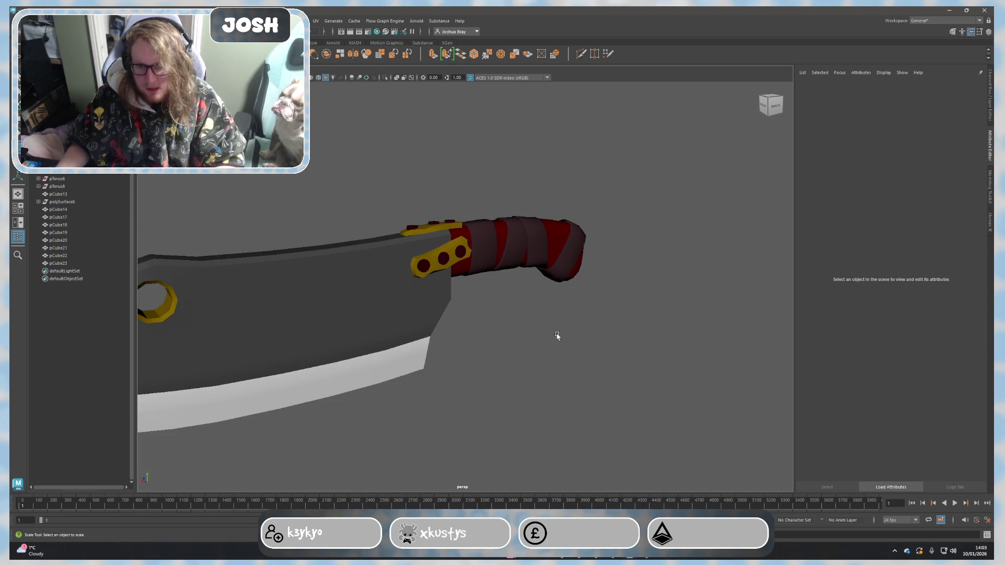
{"action": "mouse_move", "coordinate": [642, 301]}
{"action": "left_mouse_down", "text": "alt"}
{"action": "mouse_move", "coordinate": [630, 343]}
{"action": "mouse_move", "coordinate": [585, 327]}
{"action": "mouse_move", "coordinate": [602, 330]}
{"action": "mouse_move", "coordinate": [528, 279]}
{"action": "left_mouse_up", "text": "alt"}
Step: Open the handle's Material Attributes and orbit around the cleaver
{"action": "left_click", "coordinate": [529, 279]}
{"action": "right_click", "coordinate": [531, 278]}
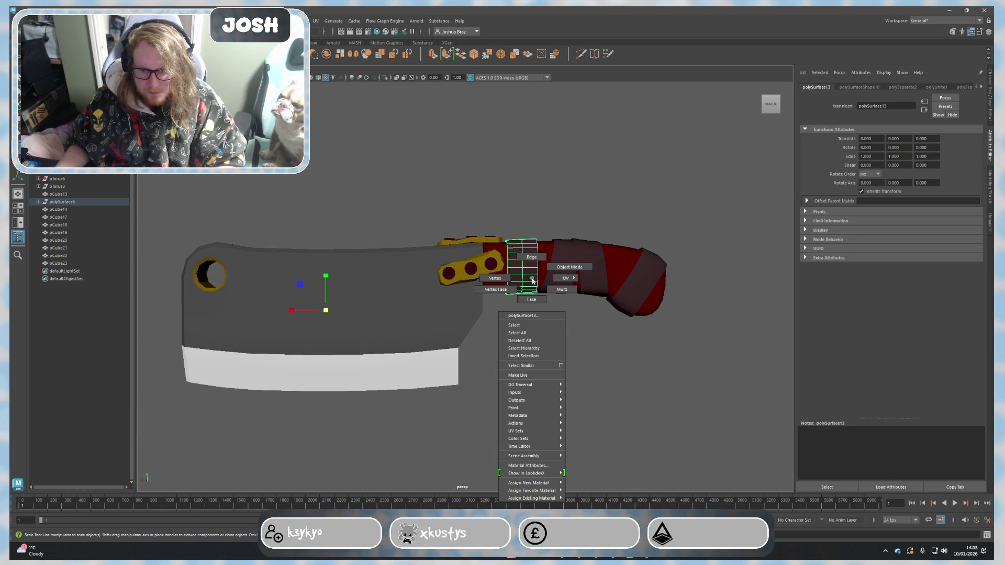
{"action": "left_click", "coordinate": [535, 466]}
{"action": "left_click", "coordinate": [617, 269]}
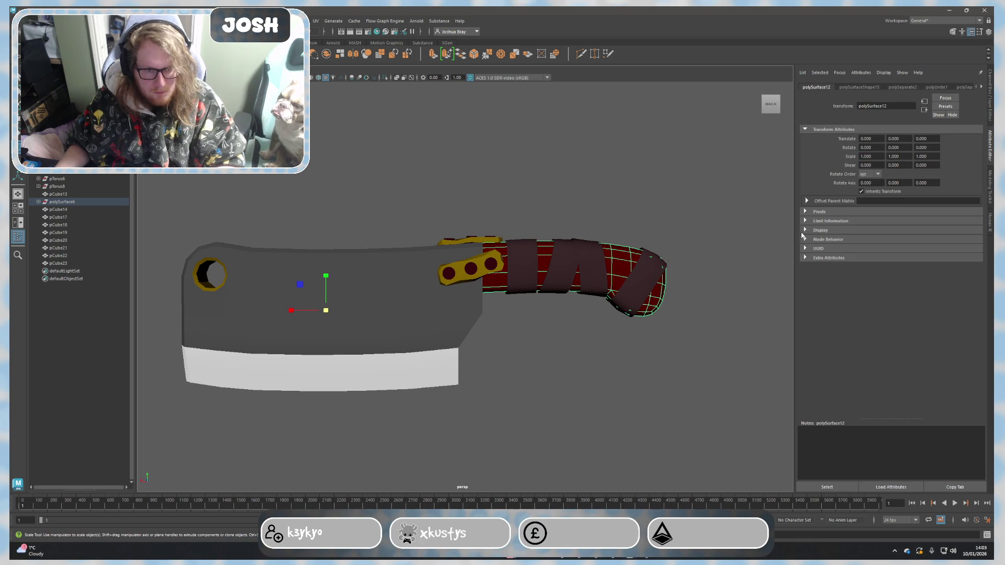
{"action": "left_click", "coordinate": [687, 341]}
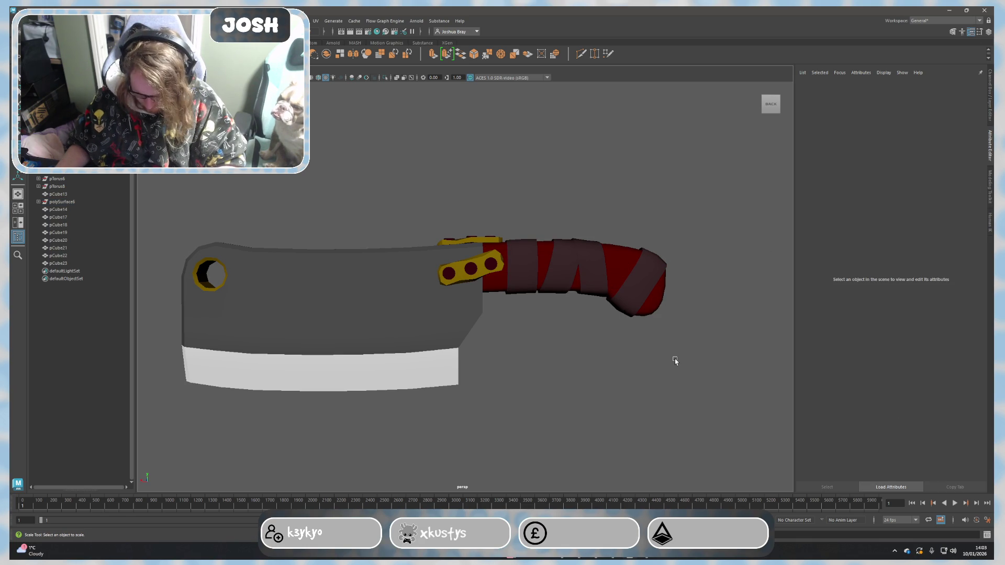
{"action": "mouse_move", "coordinate": [608, 359]}
{"action": "left_mouse_down", "text": "alt"}
{"action": "mouse_move", "coordinate": [637, 375]}
{"action": "mouse_move", "coordinate": [637, 354]}
{"action": "mouse_move", "coordinate": [559, 378]}
{"action": "mouse_move", "coordinate": [379, 372]}
{"action": "mouse_move", "coordinate": [275, 386]}
{"action": "left_mouse_up", "text": "alt"}
{"action": "right_click_drag", "start_coordinate": [276, 385], "coordinate": [495, 328], "text": "alt"}
{"action": "mouse_move", "coordinate": [496, 328]}
{"action": "left_mouse_down", "text": "alt"}
{"action": "mouse_move", "coordinate": [635, 320]}
{"action": "mouse_move", "coordinate": [662, 238]}
{"action": "left_mouse_up", "text": "alt"}
Step: Select a handle wrap strap and open its MayaLambert1 Material Attributes
{"action": "left_click", "coordinate": [661, 238]}
{"action": "left_click", "coordinate": [649, 341]}
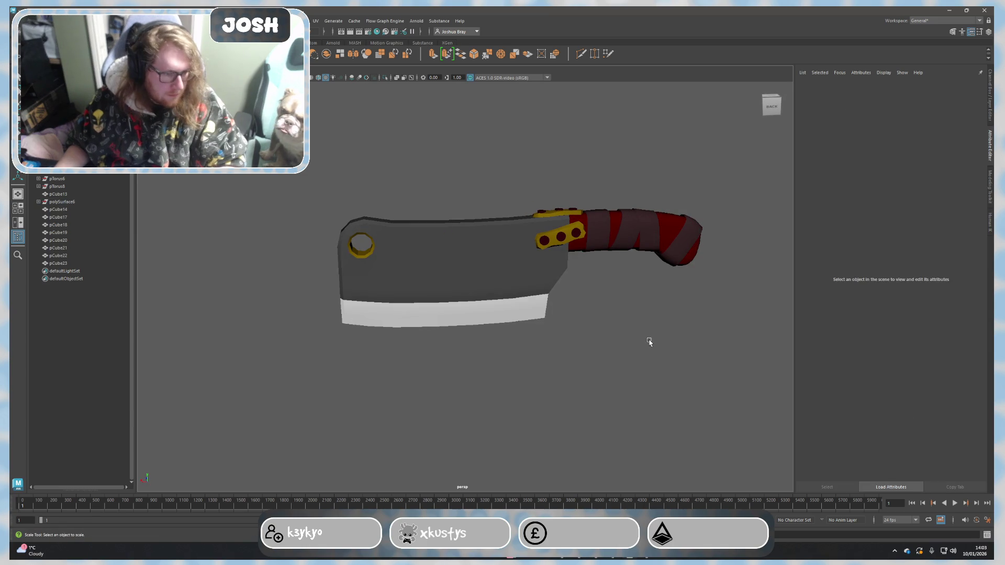
{"action": "left_click_drag", "start_coordinate": [651, 346], "coordinate": [669, 332], "text": "alt"}
{"action": "left_click", "coordinate": [621, 240]}
{"action": "right_click", "coordinate": [622, 240]}
{"action": "left_click", "coordinate": [615, 426]}
{"action": "scroll", "coordinate": [740, 267], "scroll_direction": "up", "scroll_amount": 10}
{"action": "middle_click_drag", "start_coordinate": [598, 275], "coordinate": [433, 355], "text": "alt"}
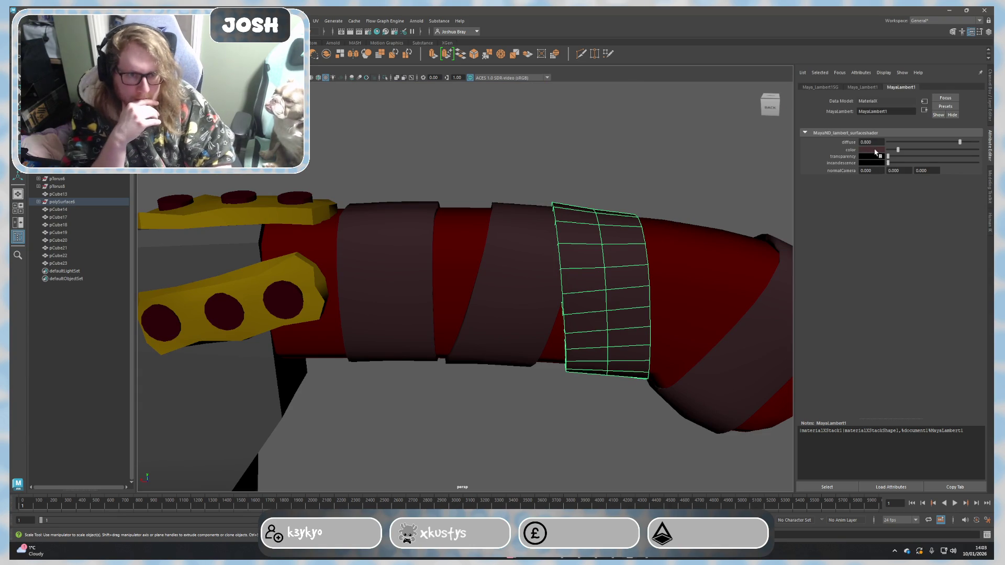
Step: Raise the strap colour's saturation and darken it to a deep red
{"action": "left_click", "coordinate": [873, 151]}
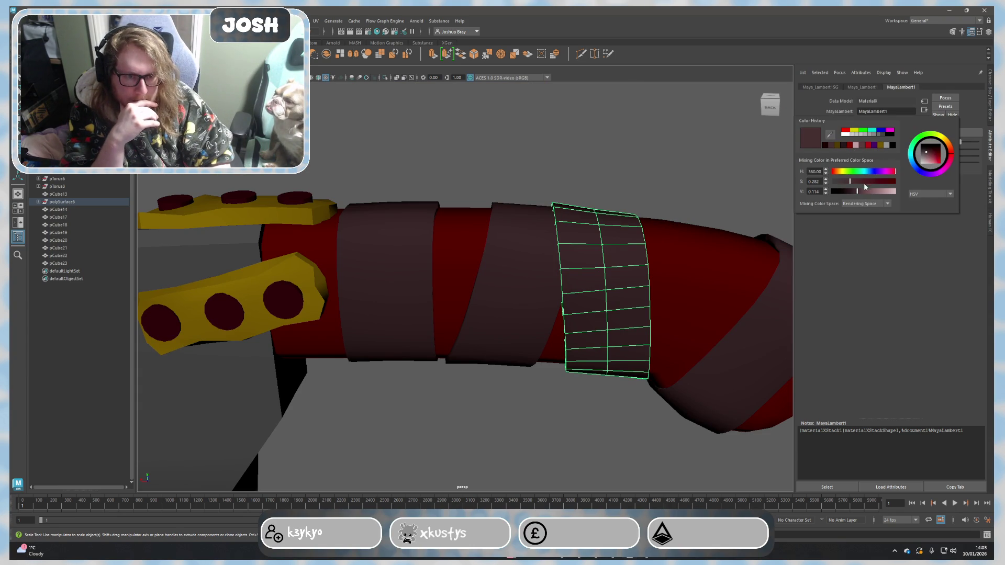
{"action": "left_click", "coordinate": [881, 182]}
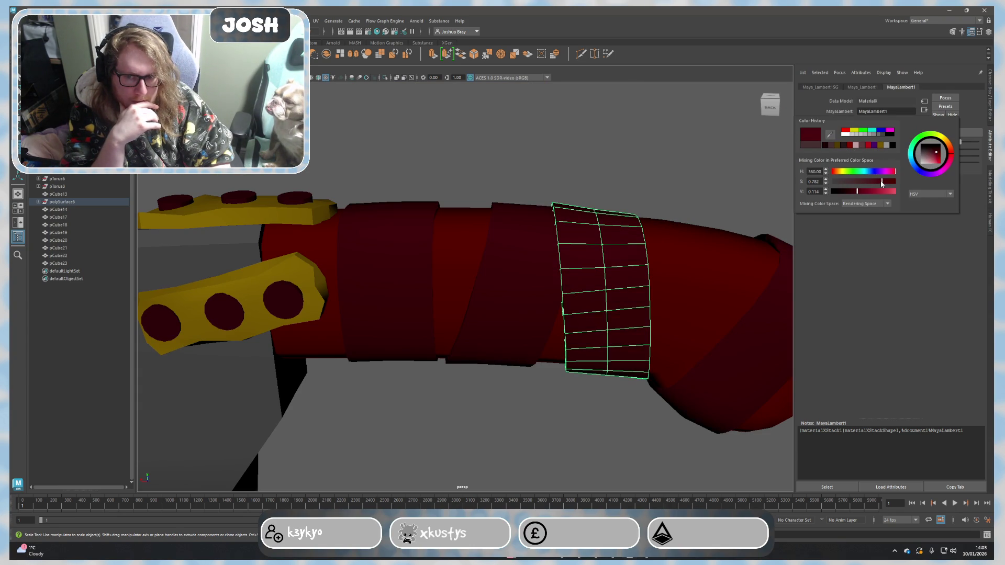
{"action": "left_click_drag", "start_coordinate": [855, 198], "coordinate": [849, 194]}
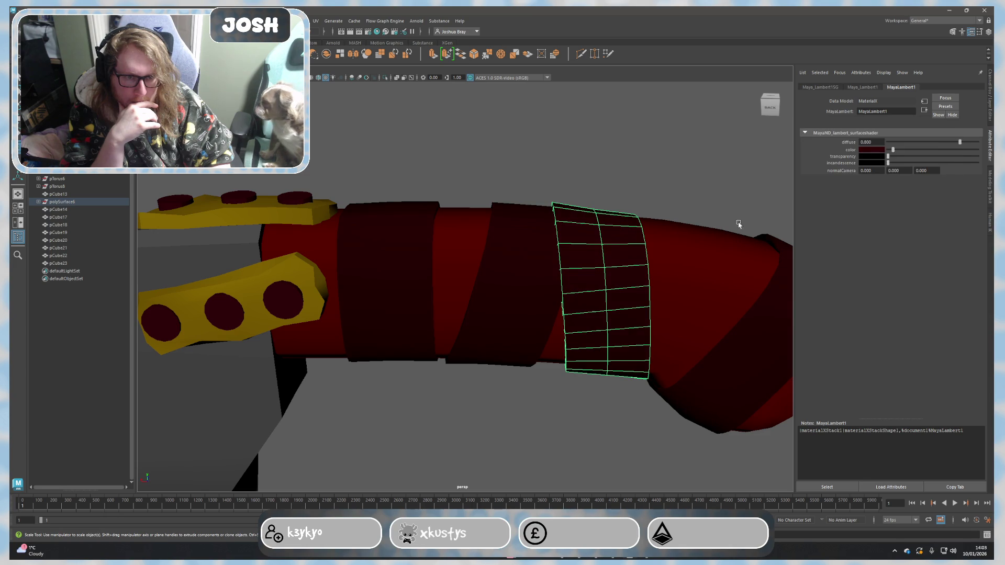
{"action": "scroll", "coordinate": [732, 251], "scroll_direction": "down", "scroll_amount": 5}
{"action": "left_click", "coordinate": [643, 321]}
{"action": "scroll", "coordinate": [628, 320], "scroll_direction": "up", "scroll_amount": 4}
{"action": "mouse_move", "coordinate": [615, 321]}
{"action": "left_mouse_down", "text": "alt"}
{"action": "mouse_move", "coordinate": [652, 312]}
{"action": "mouse_move", "coordinate": [576, 286]}
{"action": "left_mouse_up", "text": "alt"}
Step: Reselect a strap and brighten its red slightly in Material Attributes
{"action": "left_click", "coordinate": [572, 286]}
{"action": "right_click", "coordinate": [569, 283]}
{"action": "mouse_move", "coordinate": [567, 478]}
{"action": "left_click", "coordinate": [622, 478]}
{"action": "mouse_move", "coordinate": [908, 151]}
{"action": "left_mouse_down"}
{"action": "mouse_move", "coordinate": [926, 152]}
{"action": "mouse_move", "coordinate": [902, 152]}
{"action": "left_mouse_up"}
{"action": "left_click", "coordinate": [675, 254]}
{"action": "scroll", "coordinate": [594, 298], "scroll_direction": "down", "scroll_amount": 5}
{"action": "middle_click_drag", "start_coordinate": [597, 310], "coordinate": [633, 268], "text": "alt"}
{"action": "mouse_move", "coordinate": [633, 268]}
{"action": "left_mouse_down", "text": "alt"}
{"action": "mouse_move", "coordinate": [550, 312]}
{"action": "mouse_move", "coordinate": [463, 325]}
{"action": "mouse_move", "coordinate": [526, 335]}
{"action": "mouse_move", "coordinate": [611, 307]}
{"action": "left_mouse_up", "text": "alt"}
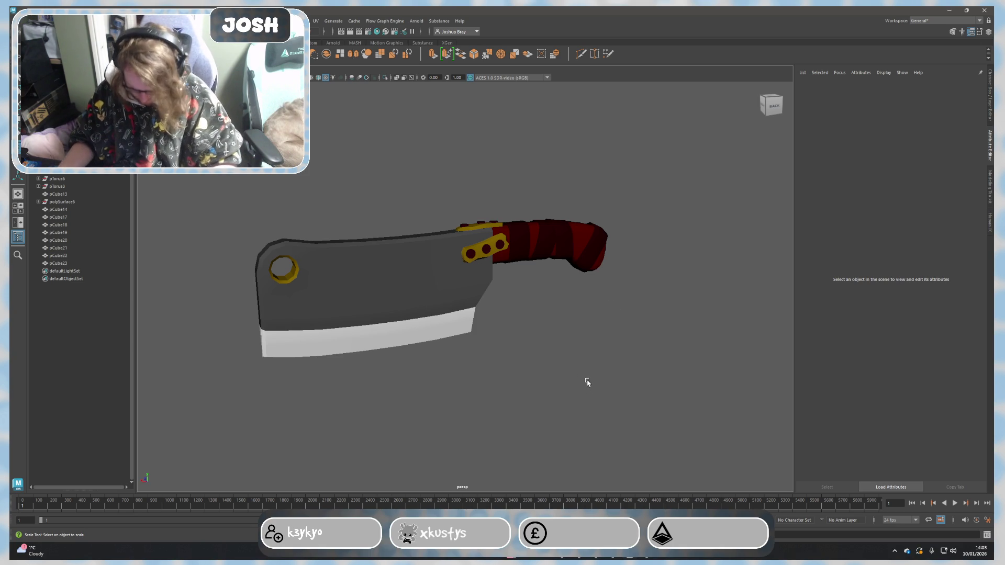
Step: Take a rectangular snip of the cleaver in the viewport and save it
{"action": "left_click", "coordinate": [642, 562]}
{"action": "key", "text": "ctrl+n"}
{"action": "mouse_move", "coordinate": [184, 140]}
{"action": "left_mouse_down"}
{"action": "mouse_move", "coordinate": [686, 419]}
{"action": "mouse_move", "coordinate": [722, 425]}
{"action": "left_mouse_up"}
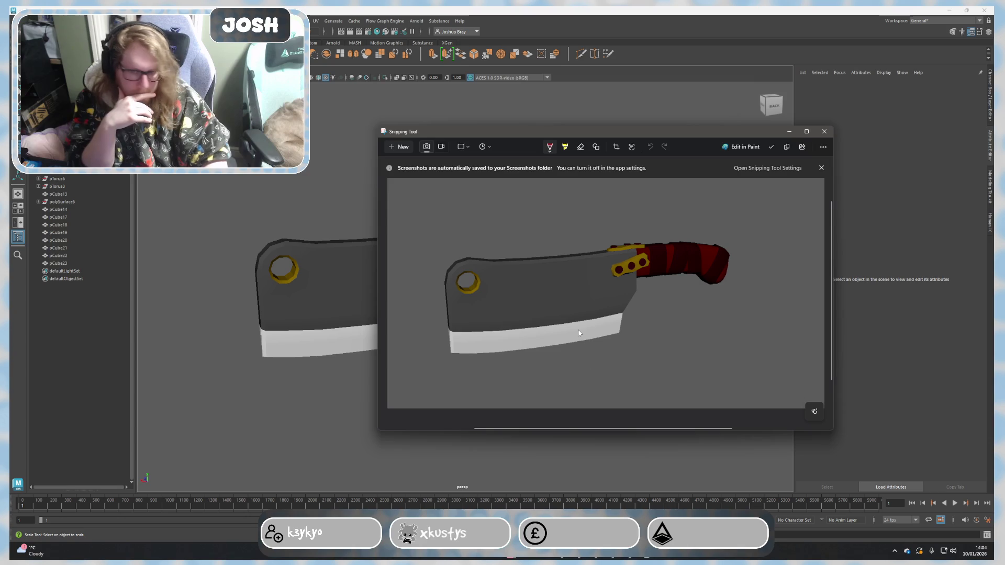
{"action": "right_click", "coordinate": [578, 334]}
{"action": "left_click", "coordinate": [596, 352]}
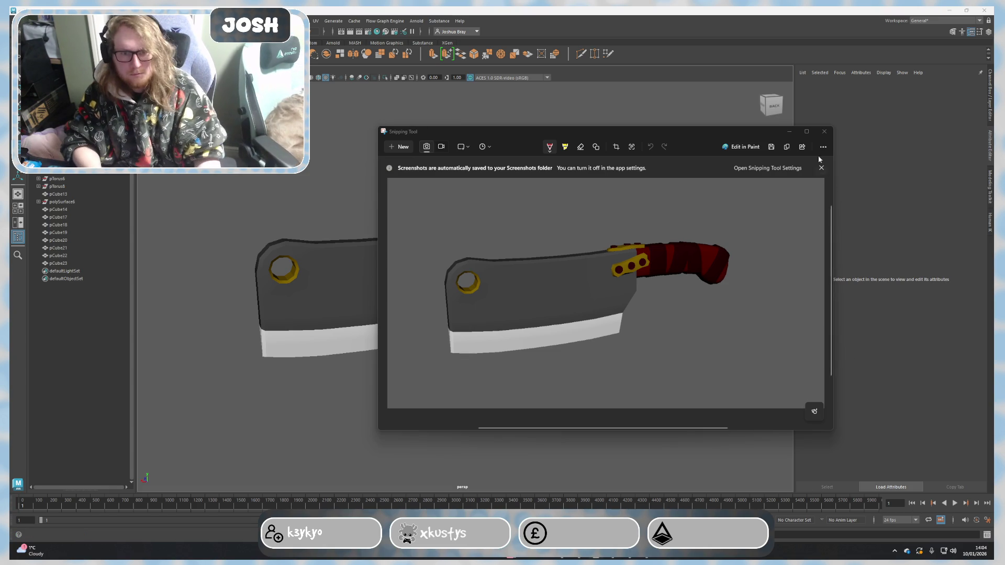
Step: Put Snipping Tool away and return to the Maya cleaver scene
{"action": "left_click", "coordinate": [789, 132]}
{"action": "scroll", "coordinate": [242, 303], "scroll_direction": "up", "scroll_amount": 5}
{"action": "scroll", "coordinate": [747, 247], "scroll_direction": "up", "scroll_amount": 5}
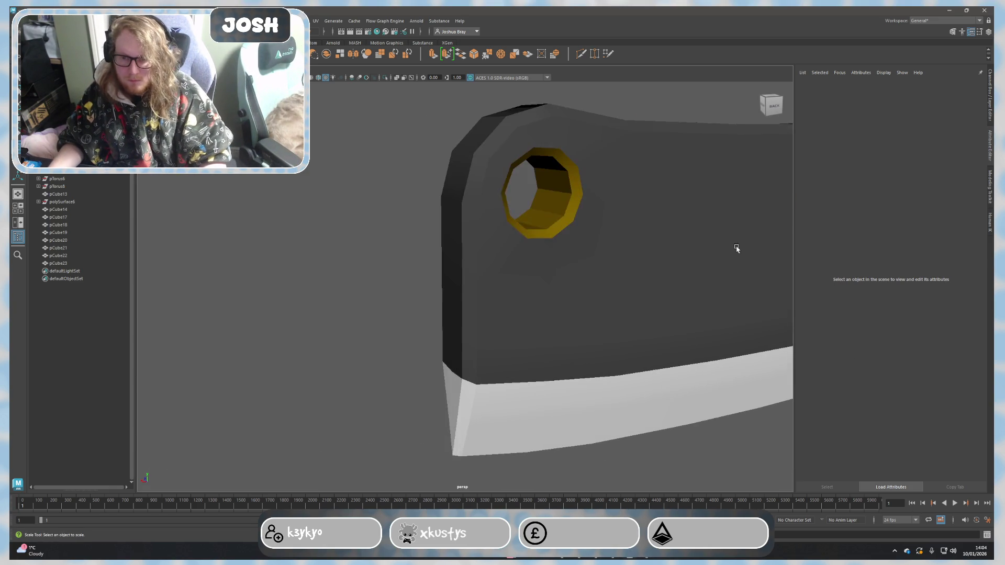
Step: Crease the faces around the blade's hole rim, checking with smooth preview (3/1)
{"action": "left_click", "coordinate": [587, 260]}
{"action": "right_click_drag", "start_coordinate": [587, 260], "coordinate": [584, 216]}
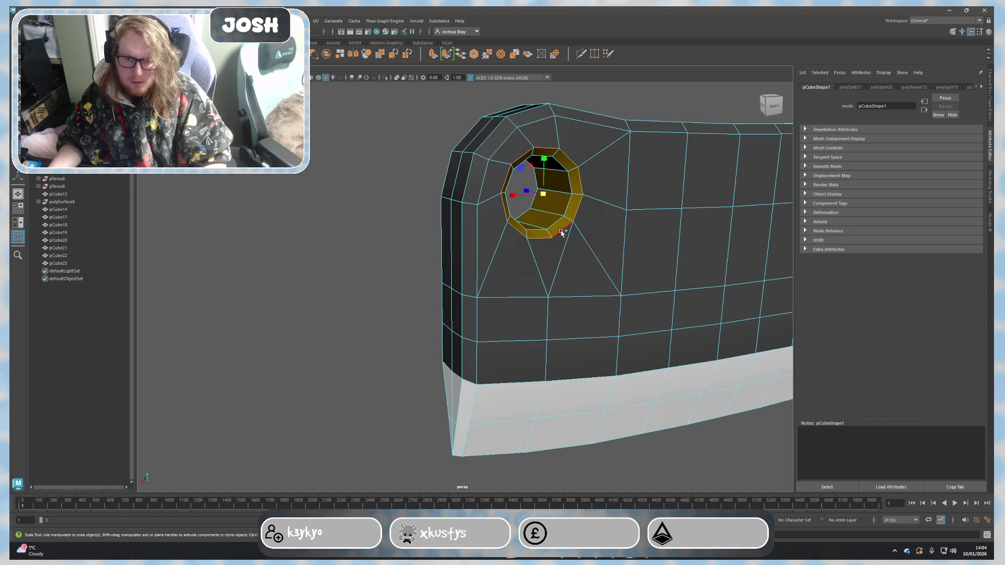
{"action": "mouse_move", "coordinate": [544, 245]}
{"action": "left_mouse_down", "text": "alt"}
{"action": "mouse_move", "coordinate": [523, 359]}
{"action": "mouse_move", "coordinate": [539, 230]}
{"action": "left_mouse_up", "text": "alt"}
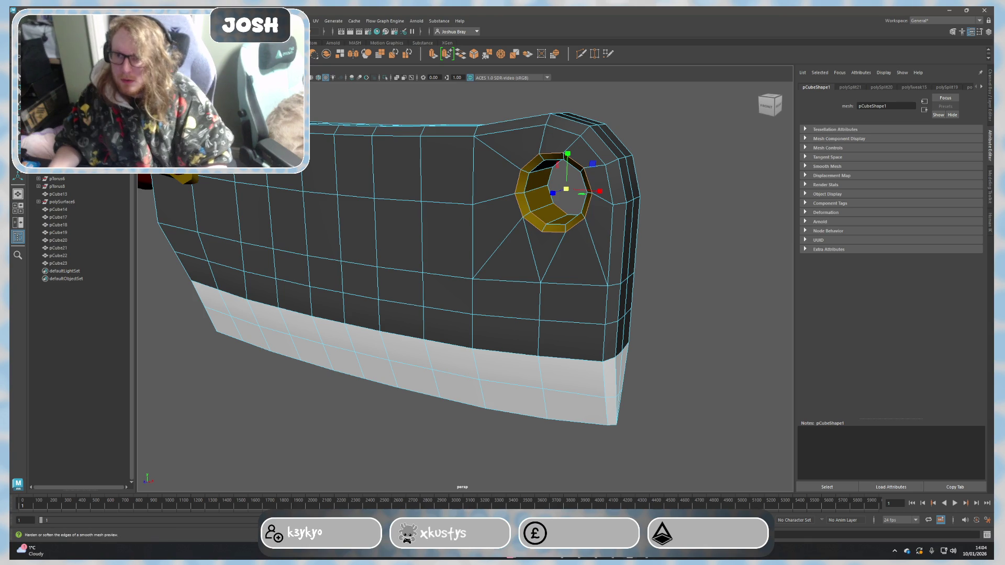
{"action": "key", "text": "ctrl+shift+c"}
{"action": "key", "text": "3"}
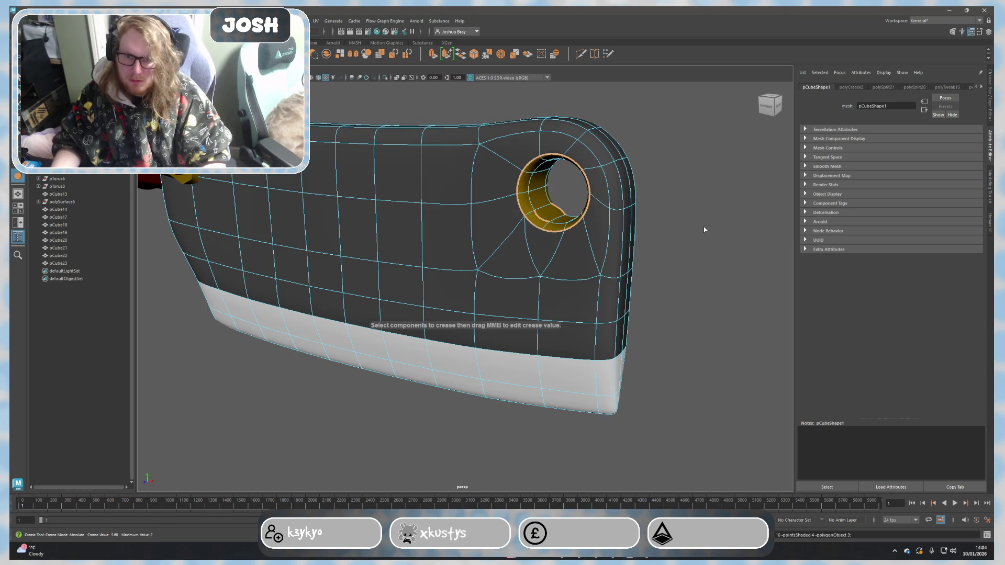
{"action": "left_click", "coordinate": [743, 204]}
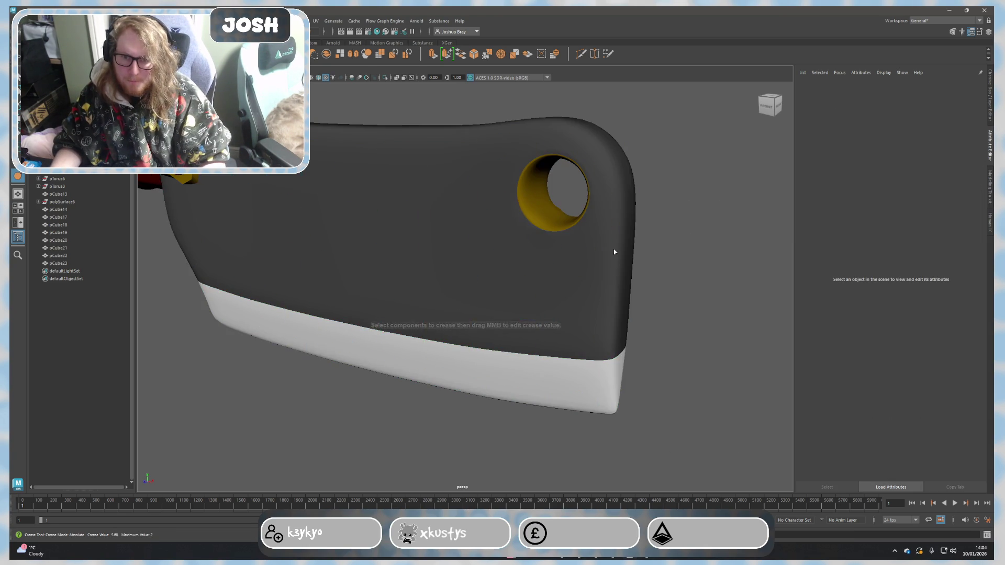
{"action": "left_click_drag", "start_coordinate": [597, 242], "coordinate": [567, 246], "text": "alt"}
{"action": "left_click", "coordinate": [523, 248]}
{"action": "key", "text": "1"}
Step: Switch the blade to edge selection and pick an edge along its lower edge
{"action": "middle_click_drag", "start_coordinate": [505, 226], "coordinate": [456, 251], "text": "alt"}
{"action": "right_click_drag", "start_coordinate": [456, 224], "coordinate": [457, 205]}
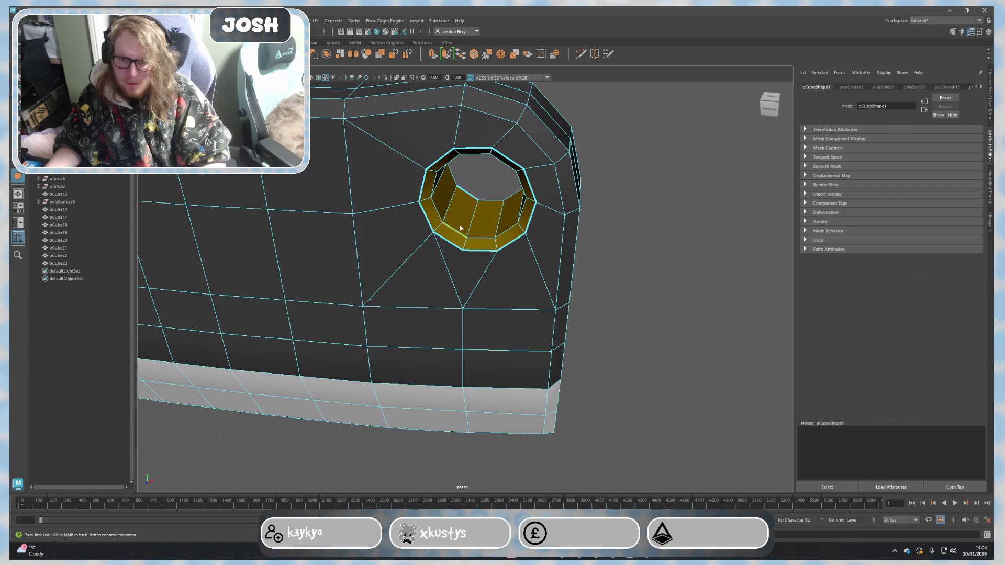
{"action": "scroll", "coordinate": [650, 260], "scroll_direction": "down", "scroll_amount": 2}
{"action": "left_click", "coordinate": [650, 260]}
{"action": "mouse_move", "coordinate": [651, 260]}
{"action": "left_mouse_down", "text": "alt"}
{"action": "mouse_move", "coordinate": [599, 280]}
{"action": "mouse_move", "coordinate": [475, 250]}
{"action": "mouse_move", "coordinate": [429, 257]}
{"action": "left_mouse_up", "text": "alt"}
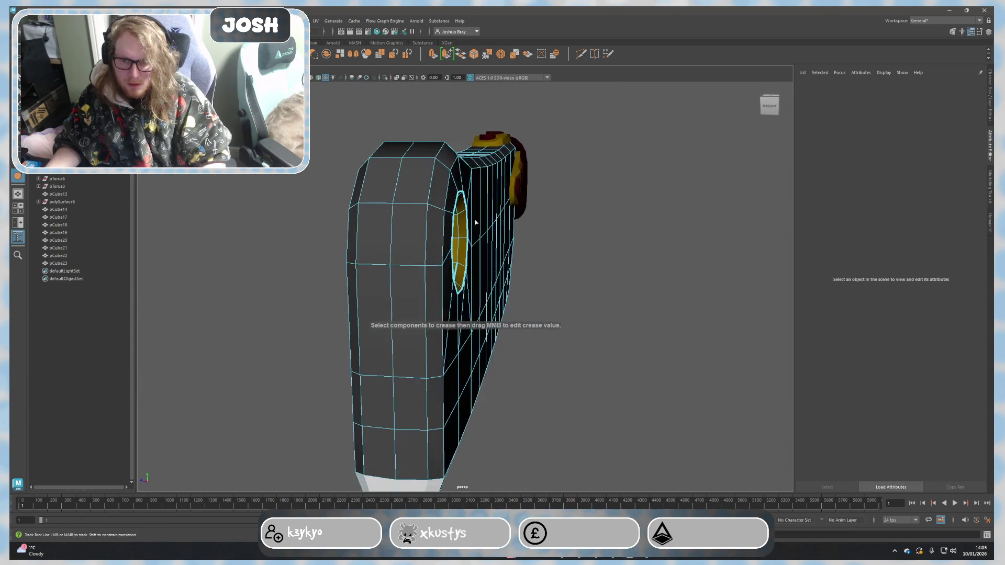
{"action": "scroll", "coordinate": [523, 285], "scroll_direction": "up", "scroll_amount": 5}
{"action": "middle_click_drag", "start_coordinate": [523, 285], "coordinate": [370, 253], "text": "alt"}
{"action": "left_click", "coordinate": [359, 279]}
{"action": "mouse_move", "coordinate": [455, 268]}
{"action": "left_mouse_down", "text": "alt"}
{"action": "mouse_move", "coordinate": [540, 294]}
{"action": "mouse_move", "coordinate": [374, 344]}
{"action": "left_mouse_up", "text": "alt"}
{"action": "middle_click_drag", "start_coordinate": [374, 343], "coordinate": [471, 289], "text": "alt"}
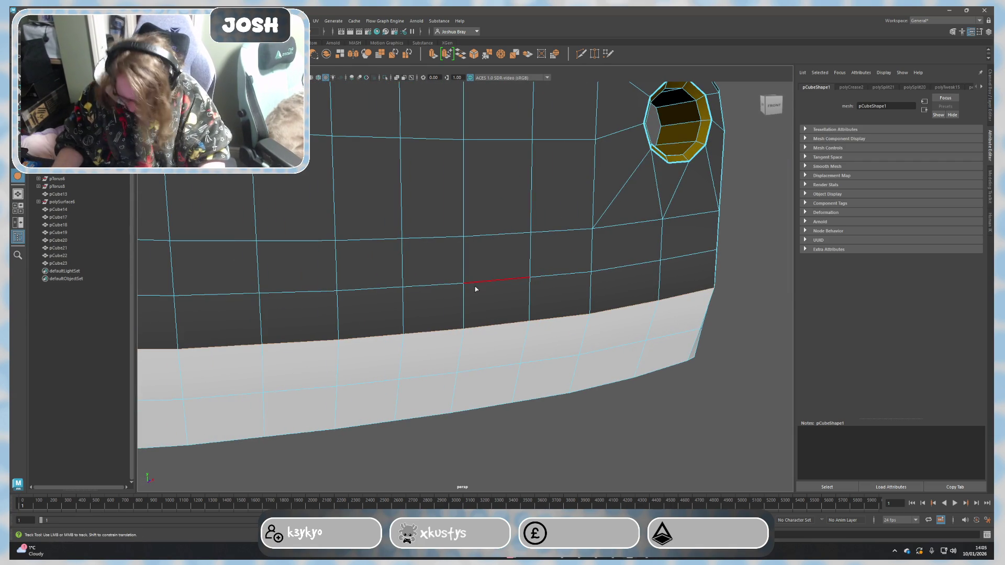
{"action": "mouse_move", "coordinate": [475, 289]}
{"action": "left_mouse_down", "text": "alt"}
{"action": "mouse_move", "coordinate": [688, 343]}
{"action": "mouse_move", "coordinate": [673, 375]}
{"action": "mouse_move", "coordinate": [620, 384]}
{"action": "mouse_move", "coordinate": [547, 345]}
{"action": "mouse_move", "coordinate": [519, 272]}
{"action": "left_mouse_up", "text": "alt"}
Step: Crease the edge along the blade's bottom corner and check it in smooth preview
{"action": "left_click", "coordinate": [673, 375]}
{"action": "middle_click_drag", "start_coordinate": [518, 271], "coordinate": [531, 193], "text": "alt"}
{"action": "left_click", "coordinate": [550, 182]}
{"action": "mouse_move", "coordinate": [550, 181]}
{"action": "left_mouse_down", "text": "alt"}
{"action": "mouse_move", "coordinate": [399, 258]}
{"action": "mouse_move", "coordinate": [480, 240]}
{"action": "left_mouse_up", "text": "alt"}
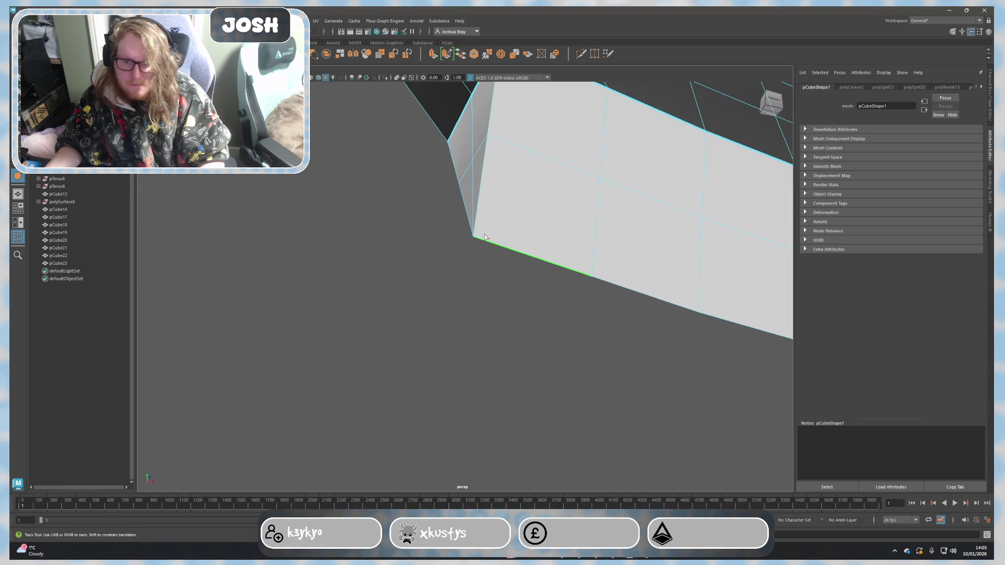
{"action": "right_click_drag", "start_coordinate": [485, 237], "coordinate": [522, 317], "text": "alt"}
{"action": "right_click_drag", "start_coordinate": [479, 352], "coordinate": [503, 335], "text": "shift"}
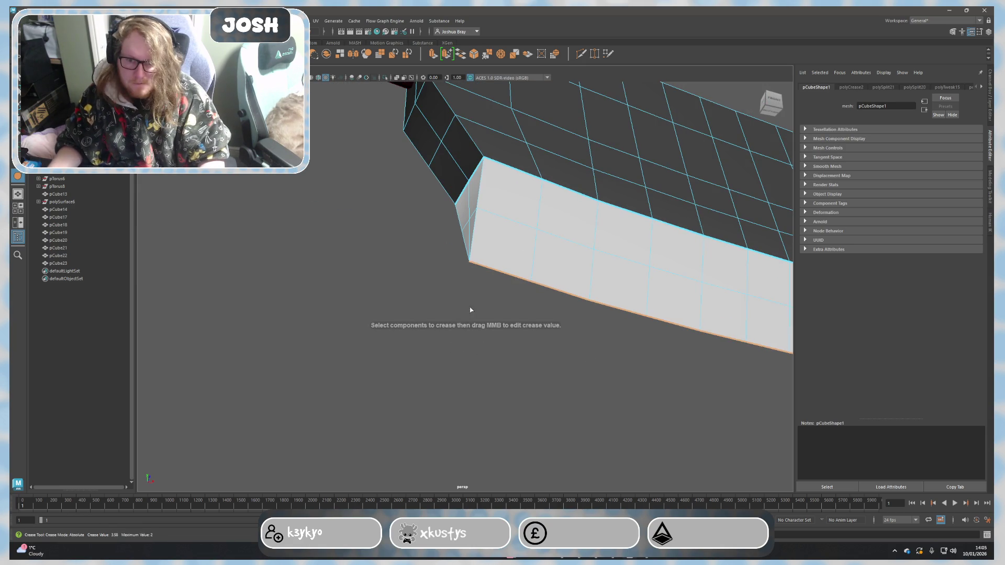
{"action": "left_click", "coordinate": [398, 284]}
{"action": "mouse_move", "coordinate": [398, 284]}
{"action": "left_mouse_down", "text": "alt"}
{"action": "mouse_move", "coordinate": [406, 319]}
{"action": "mouse_move", "coordinate": [433, 296]}
{"action": "left_mouse_up", "text": "alt"}
{"action": "key", "text": "3"}
{"action": "key", "text": "1"}
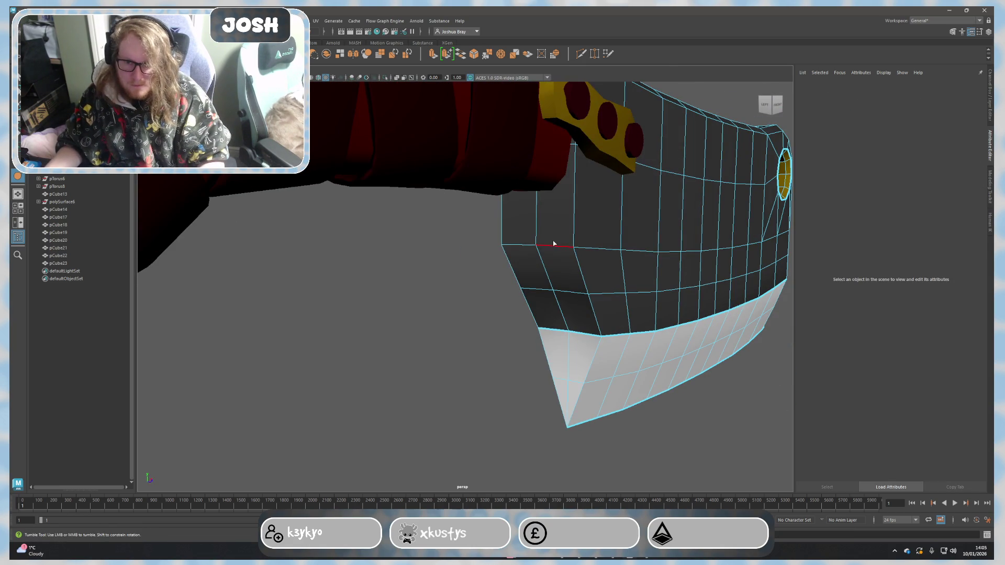
Step: Crease another edge on the blade, then reframe the whole cleaver
{"action": "left_click", "coordinate": [554, 244]}
{"action": "right_click_drag", "start_coordinate": [483, 287], "coordinate": [531, 284], "text": "shift"}
{"action": "key", "text": "3"}
{"action": "mouse_move", "coordinate": [415, 298]}
{"action": "left_mouse_down", "text": "alt"}
{"action": "mouse_move", "coordinate": [426, 285]}
{"action": "mouse_move", "coordinate": [337, 283]}
{"action": "left_mouse_up", "text": "alt"}
{"action": "left_click", "coordinate": [359, 343]}
{"action": "scroll", "coordinate": [359, 344], "scroll_direction": "down", "scroll_amount": 5}
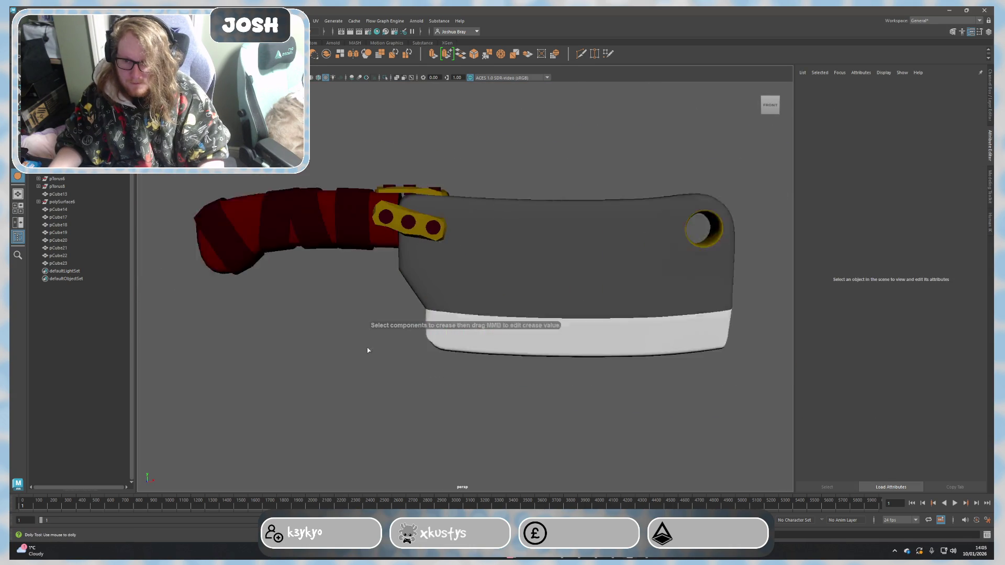
{"action": "middle_click_drag", "start_coordinate": [460, 337], "coordinate": [378, 328], "text": "alt"}
{"action": "mouse_move", "coordinate": [379, 328]}
{"action": "left_mouse_down", "text": "alt"}
{"action": "mouse_move", "coordinate": [529, 318]}
{"action": "mouse_move", "coordinate": [584, 279]}
{"action": "left_mouse_up", "text": "alt"}
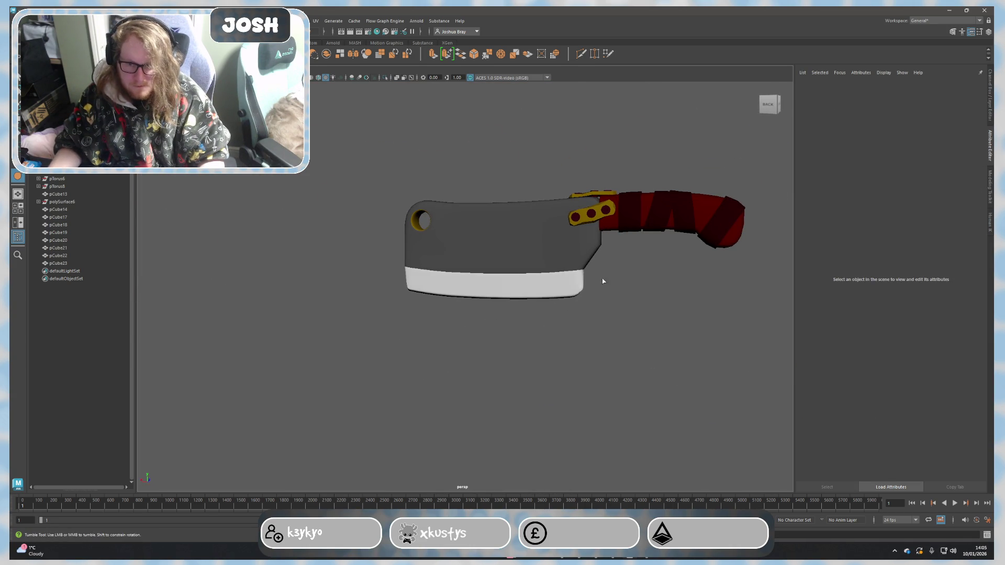
Step: Undo the last change, deselect the blade and zoom in close on it
{"action": "key", "text": "ctrl+z"}
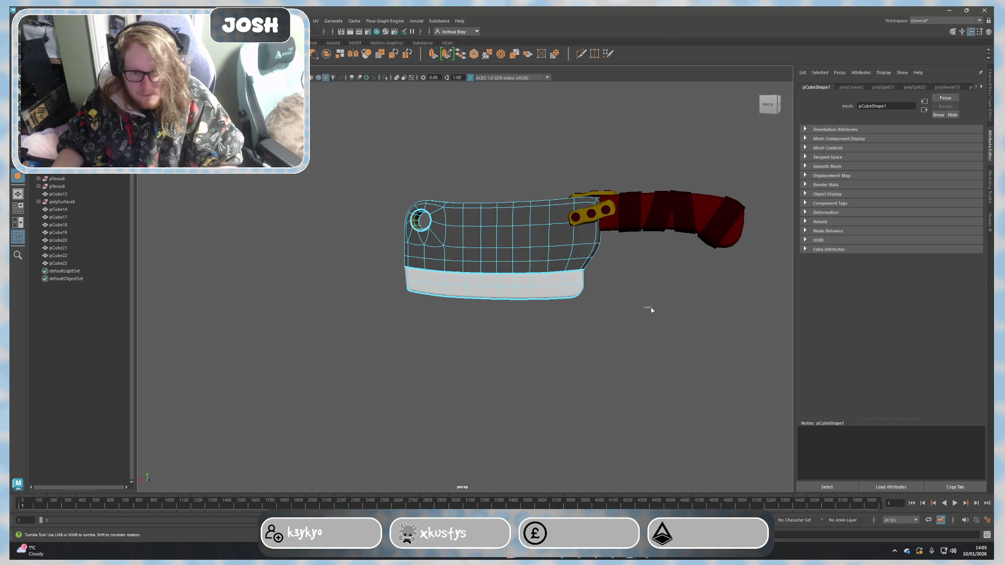
{"action": "left_click", "coordinate": [652, 312]}
{"action": "scroll", "coordinate": [648, 301], "scroll_direction": "up", "scroll_amount": 5}
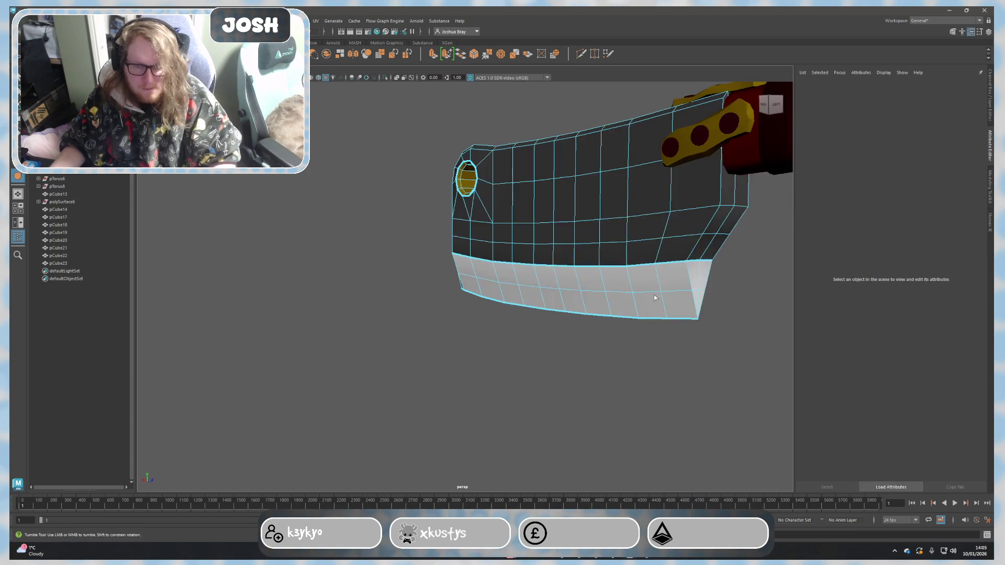
{"action": "left_click_drag", "start_coordinate": [648, 301], "coordinate": [575, 309], "text": "alt"}
{"action": "scroll", "coordinate": [548, 316], "scroll_direction": "up", "scroll_amount": 3}
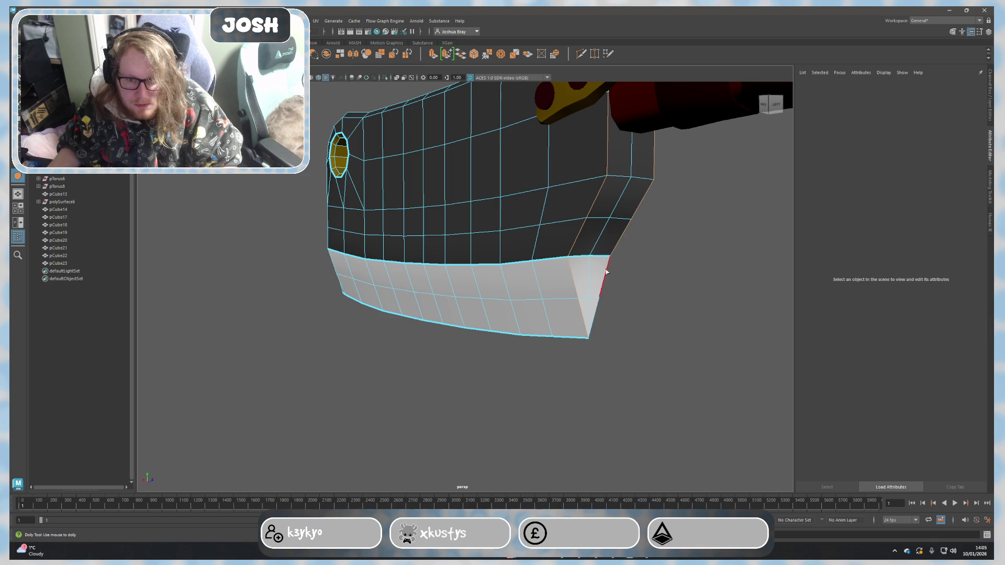
{"action": "mouse_move", "coordinate": [671, 347]}
{"action": "left_mouse_down", "text": "alt"}
{"action": "mouse_move", "coordinate": [632, 340]}
{"action": "mouse_move", "coordinate": [527, 260]}
{"action": "mouse_move", "coordinate": [493, 321]}
{"action": "left_mouse_up", "text": "alt"}
Step: Orbit to a side view of the blade–handle joint and select the blade
{"action": "scroll", "coordinate": [492, 320], "scroll_direction": "up", "scroll_amount": 5}
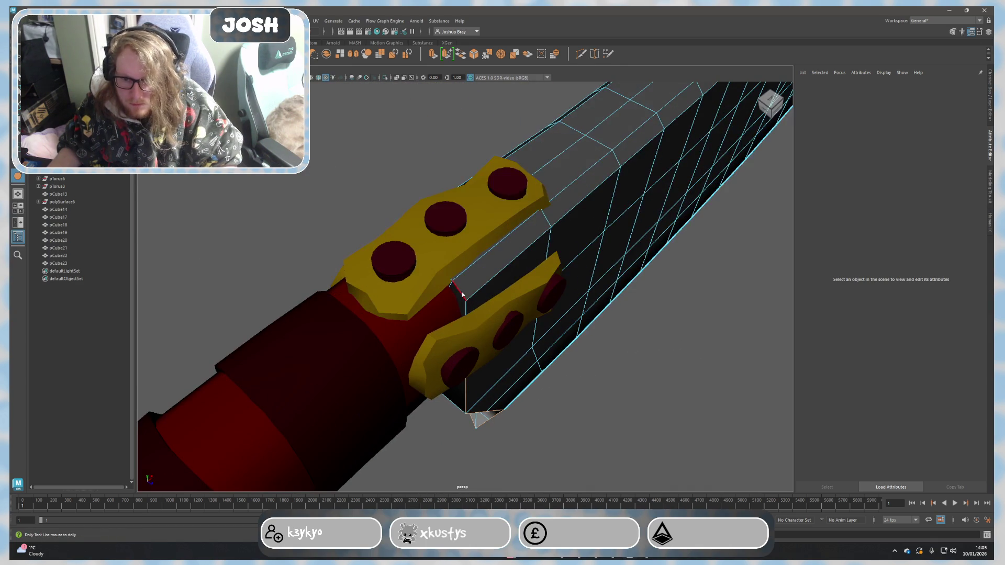
{"action": "mouse_move", "coordinate": [479, 325]}
{"action": "left_mouse_down", "text": "alt"}
{"action": "mouse_move", "coordinate": [526, 314]}
{"action": "mouse_move", "coordinate": [578, 321]}
{"action": "mouse_move", "coordinate": [550, 293]}
{"action": "left_mouse_up", "text": "alt"}
{"action": "middle_click_drag", "start_coordinate": [550, 293], "coordinate": [529, 271], "text": "alt"}
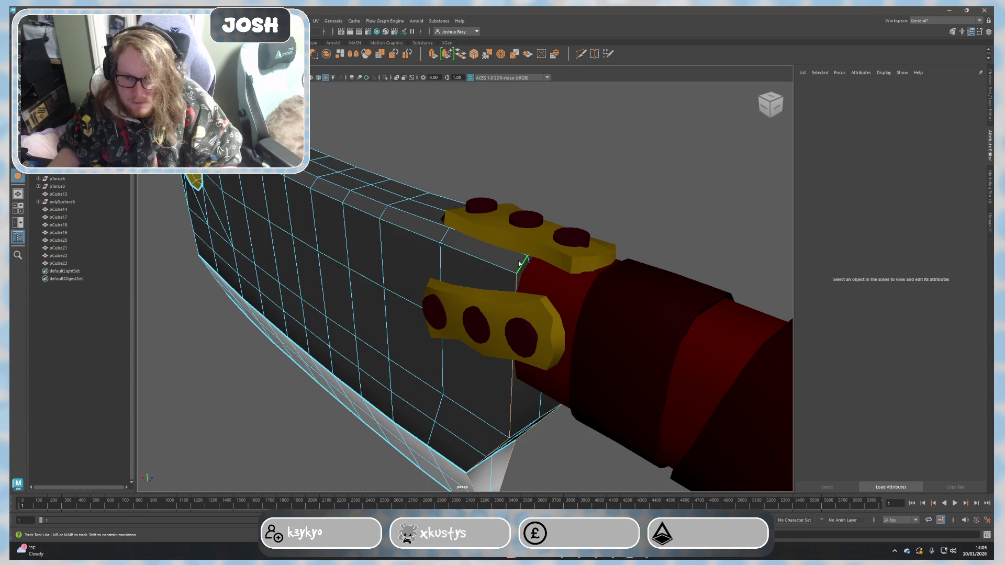
{"action": "scroll", "coordinate": [447, 316], "scroll_direction": "down", "scroll_amount": 3}
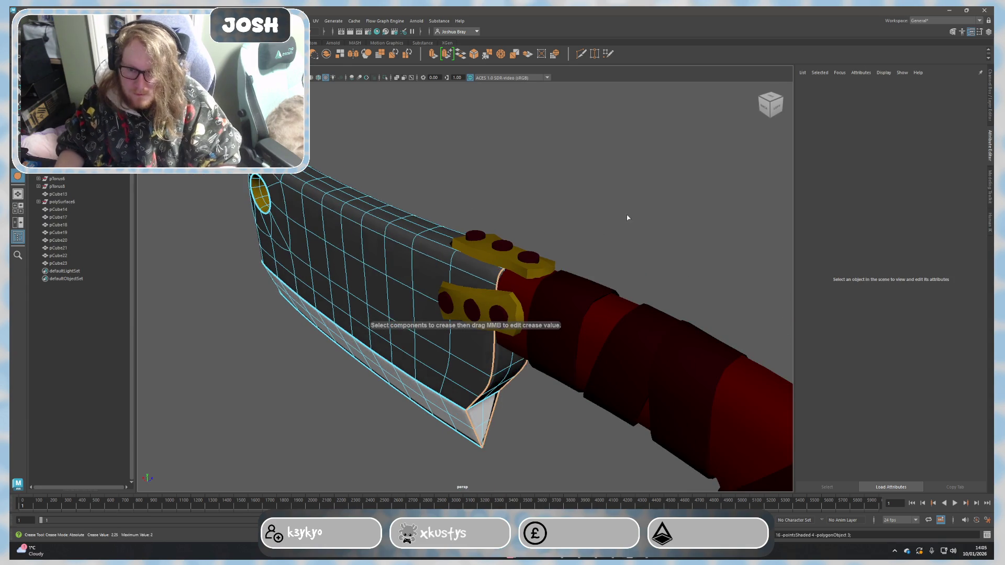
{"action": "scroll", "coordinate": [626, 218], "scroll_direction": "down", "scroll_amount": 3}
{"action": "mouse_move", "coordinate": [662, 203]}
{"action": "left_mouse_down", "text": "alt"}
{"action": "mouse_move", "coordinate": [599, 312]}
{"action": "mouse_move", "coordinate": [487, 316]}
{"action": "left_mouse_up", "text": "alt"}
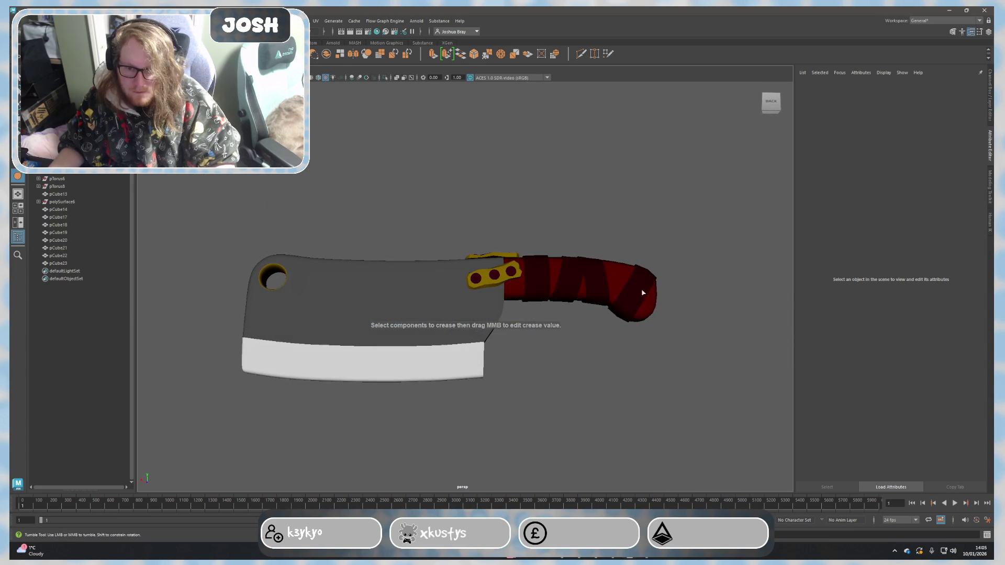
{"action": "left_click", "coordinate": [487, 315]}
{"action": "left_click_drag", "start_coordinate": [587, 375], "coordinate": [520, 382], "text": "alt"}
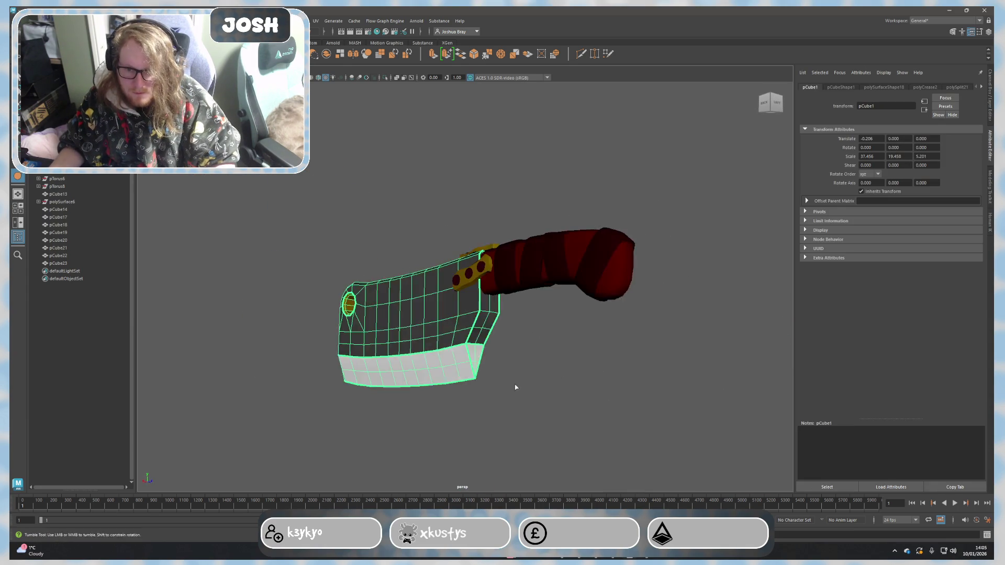
Step: Switch the blade to edge selection, then return to object mode and reselect the blade
{"action": "scroll", "coordinate": [511, 325], "scroll_direction": "up", "scroll_amount": 5}
{"action": "right_click_drag", "start_coordinate": [513, 314], "coordinate": [513, 300]}
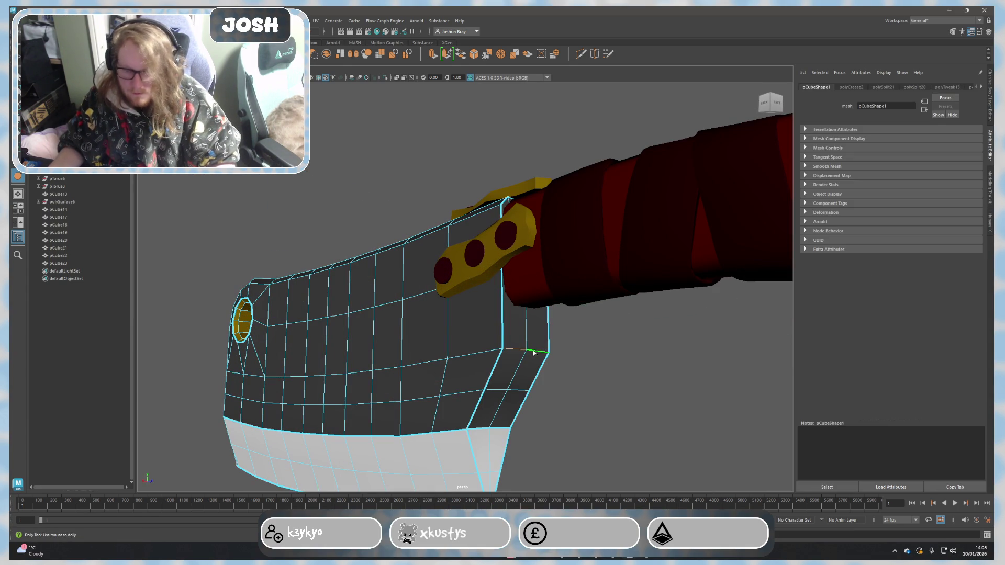
{"action": "scroll", "coordinate": [503, 321], "scroll_direction": "down", "scroll_amount": 5}
{"action": "mouse_move", "coordinate": [640, 397]}
{"action": "left_mouse_down", "text": "alt"}
{"action": "mouse_move", "coordinate": [549, 386]}
{"action": "mouse_move", "coordinate": [568, 389]}
{"action": "mouse_move", "coordinate": [418, 288]}
{"action": "mouse_move", "coordinate": [295, 150]}
{"action": "left_mouse_up", "text": "alt"}
{"action": "key", "text": "F8"}
{"action": "left_click", "coordinate": [339, 185]}
{"action": "left_click_drag", "start_coordinate": [388, 314], "coordinate": [459, 300], "text": "alt"}
{"action": "left_click", "coordinate": [464, 308]}
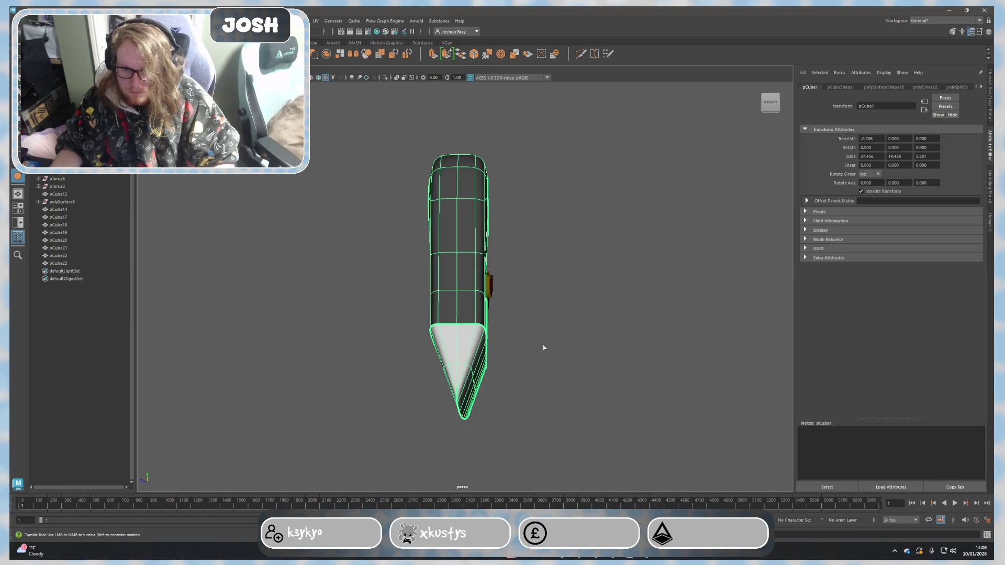
Step: Select an edge on the blade's bevelled tip, then go back to whole-object selection
{"action": "mouse_move", "coordinate": [601, 375]}
{"action": "left_mouse_down", "text": "alt"}
{"action": "mouse_move", "coordinate": [567, 386]}
{"action": "mouse_move", "coordinate": [495, 314]}
{"action": "left_mouse_up", "text": "alt"}
{"action": "scroll", "coordinate": [495, 313], "scroll_direction": "up", "scroll_amount": 5}
{"action": "mouse_move", "coordinate": [460, 365]}
{"action": "left_mouse_down", "text": "alt"}
{"action": "mouse_move", "coordinate": [511, 293]}
{"action": "mouse_move", "coordinate": [596, 276]}
{"action": "left_mouse_up", "text": "alt"}
{"action": "left_click", "coordinate": [634, 246]}
{"action": "left_click", "coordinate": [661, 241]}
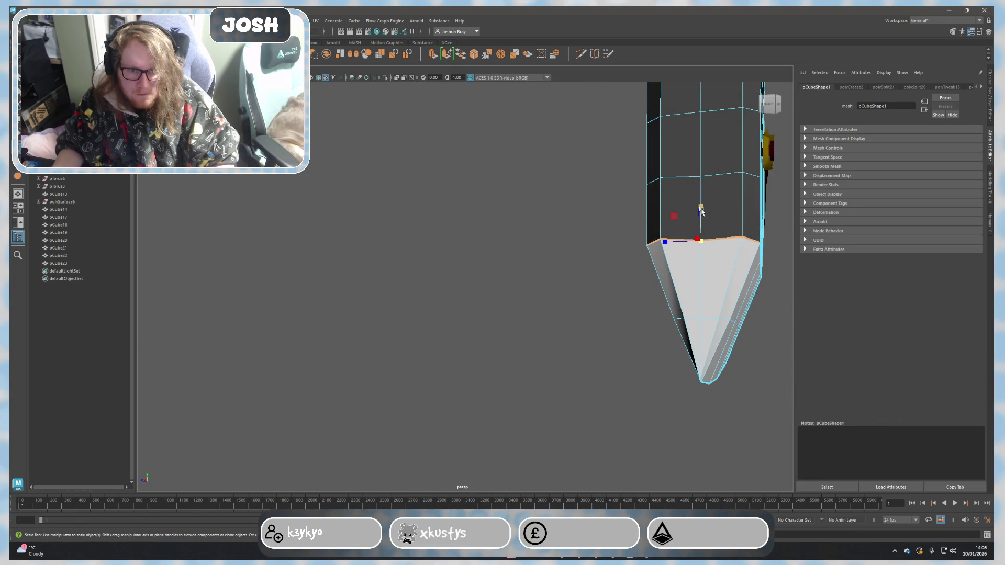
{"action": "left_click_drag", "start_coordinate": [716, 262], "coordinate": [469, 325], "text": "alt"}
{"action": "scroll", "coordinate": [345, 294], "scroll_direction": "down", "scroll_amount": 10}
{"action": "right_click_drag", "start_coordinate": [345, 294], "coordinate": [337, 282]}
{"action": "left_click", "coordinate": [518, 372]}
{"action": "scroll", "coordinate": [572, 365], "scroll_direction": "up", "scroll_amount": 3}
{"action": "mouse_move", "coordinate": [571, 365]}
{"action": "left_mouse_down", "text": "alt"}
{"action": "mouse_move", "coordinate": [545, 352]}
{"action": "mouse_move", "coordinate": [570, 341]}
{"action": "left_mouse_up", "text": "alt"}
Step: Select the yellow guard plate (pCube20) and frame it with F
{"action": "left_click", "coordinate": [482, 269]}
{"action": "left_click", "coordinate": [498, 325]}
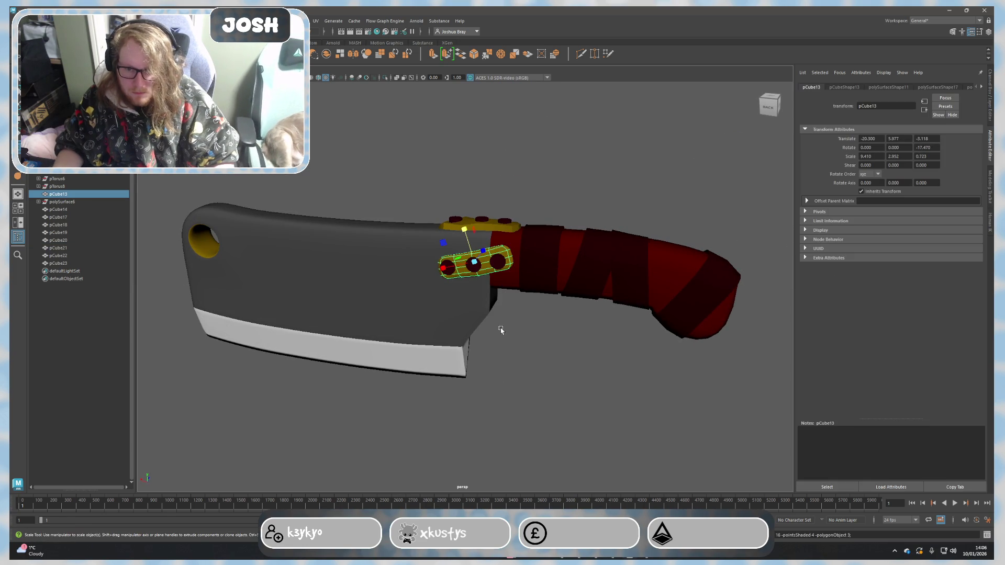
{"action": "key", "text": "ctrl+z"}
{"action": "key", "text": "f"}
{"action": "key", "text": "ctrl+z"}
{"action": "key", "text": "ctrl+z"}
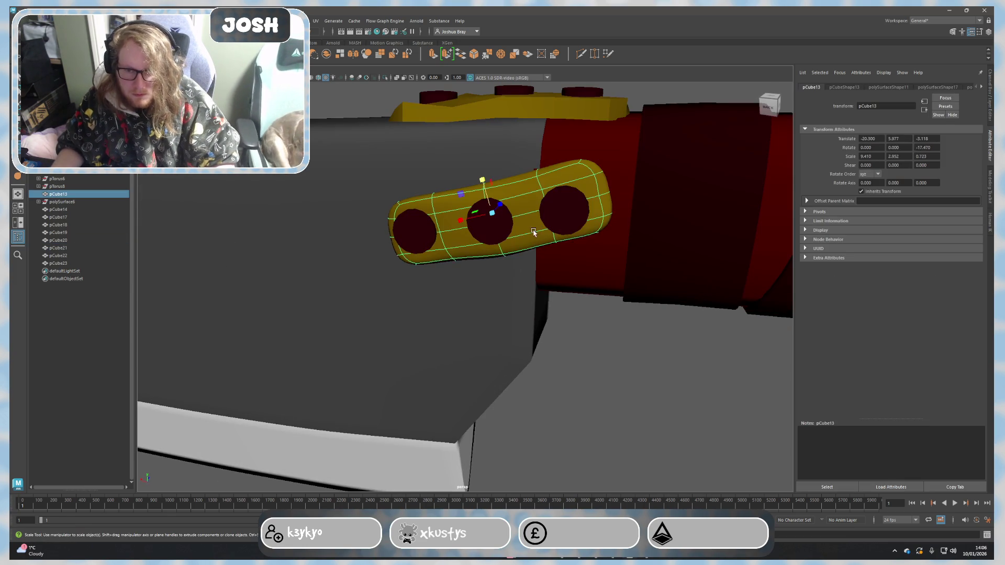
Step: Select a red wrap band on the handle, then orbit out to the whole cleaver
{"action": "left_click", "coordinate": [610, 382]}
{"action": "scroll", "coordinate": [610, 382], "scroll_direction": "down", "scroll_amount": 5}
{"action": "scroll", "coordinate": [501, 319], "scroll_direction": "up", "scroll_amount": 3}
{"action": "left_click", "coordinate": [501, 319]}
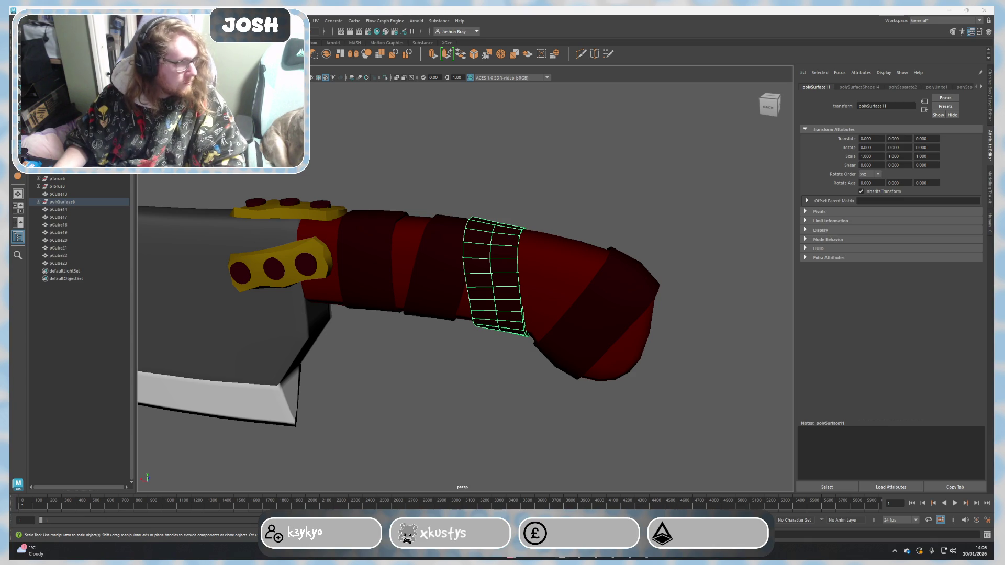
{"action": "scroll", "coordinate": [523, 262], "scroll_direction": "down", "scroll_amount": 5}
{"action": "left_click_drag", "start_coordinate": [523, 262], "coordinate": [625, 193], "text": "alt"}
{"action": "left_click", "coordinate": [624, 217]}
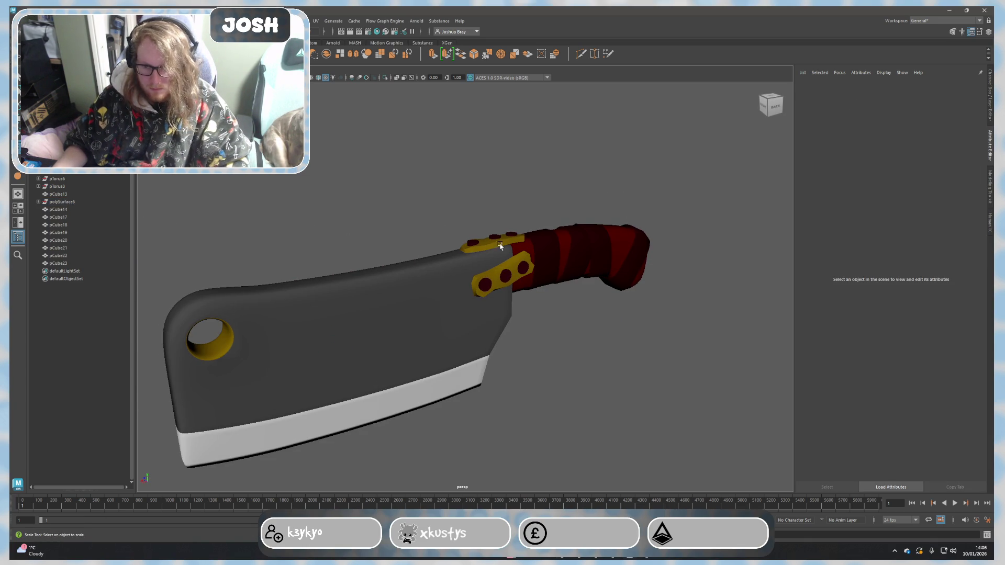
Step: Frame the cleaver with F, select the blade and switch it into component selection
{"action": "left_click_drag", "start_coordinate": [515, 246], "coordinate": [450, 228], "text": "alt"}
{"action": "scroll", "coordinate": [450, 227], "scroll_direction": "up", "scroll_amount": 3}
{"action": "left_click", "coordinate": [315, 253]}
{"action": "key", "text": "f"}
{"action": "left_click_drag", "start_coordinate": [377, 215], "coordinate": [449, 284], "text": "alt"}
{"action": "left_click", "coordinate": [449, 285]}
{"action": "scroll", "coordinate": [449, 287], "scroll_direction": "up", "scroll_amount": 5}
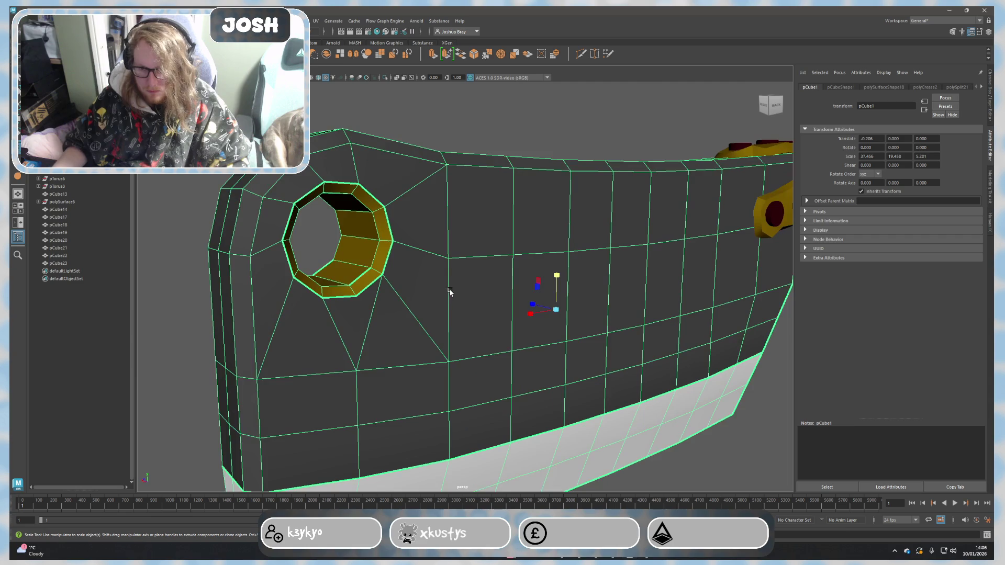
{"action": "right_click_drag", "start_coordinate": [560, 132], "coordinate": [575, 132]}
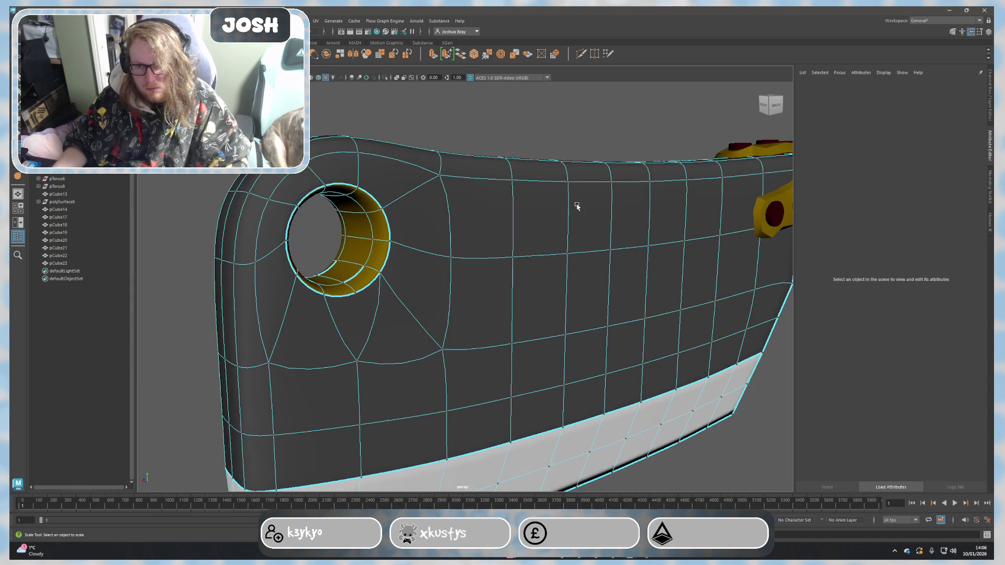
{"action": "scroll", "coordinate": [567, 179], "scroll_direction": "down", "scroll_amount": 5}
Step: Crease an edge along the blade's top near the hole and preview it smoothed
{"action": "mouse_move", "coordinate": [529, 238]}
{"action": "left_mouse_down", "text": "alt"}
{"action": "mouse_move", "coordinate": [449, 246]}
{"action": "mouse_move", "coordinate": [307, 227]}
{"action": "left_mouse_up", "text": "alt"}
{"action": "scroll", "coordinate": [410, 183], "scroll_direction": "up", "scroll_amount": 5}
{"action": "mouse_move", "coordinate": [410, 183]}
{"action": "left_mouse_down", "text": "alt"}
{"action": "mouse_move", "coordinate": [558, 203]}
{"action": "mouse_move", "coordinate": [452, 286]}
{"action": "mouse_move", "coordinate": [450, 314]}
{"action": "mouse_move", "coordinate": [366, 342]}
{"action": "left_mouse_up", "text": "alt"}
{"action": "left_click", "coordinate": [440, 263]}
{"action": "scroll", "coordinate": [496, 275], "scroll_direction": "down", "scroll_amount": 3}
{"action": "scroll", "coordinate": [335, 239], "scroll_direction": "up", "scroll_amount": 2}
{"action": "left_click_drag", "start_coordinate": [335, 238], "coordinate": [358, 285], "text": "alt"}
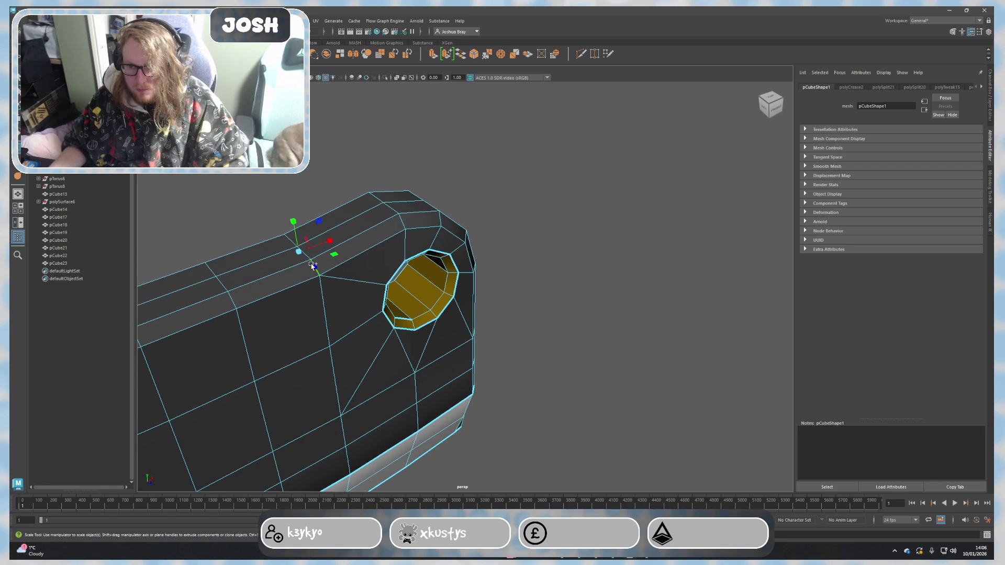
{"action": "mouse_move", "coordinate": [413, 276]}
{"action": "right_mouse_down", "text": "shift"}
{"action": "mouse_move", "coordinate": [588, 243]}
{"action": "mouse_move", "coordinate": [626, 304]}
{"action": "right_mouse_up", "text": "shift"}
{"action": "key", "text": "3"}
Step: Reselect the blade from a new side view and put it back into edge selection
{"action": "scroll", "coordinate": [558, 282], "scroll_direction": "down", "scroll_amount": 10}
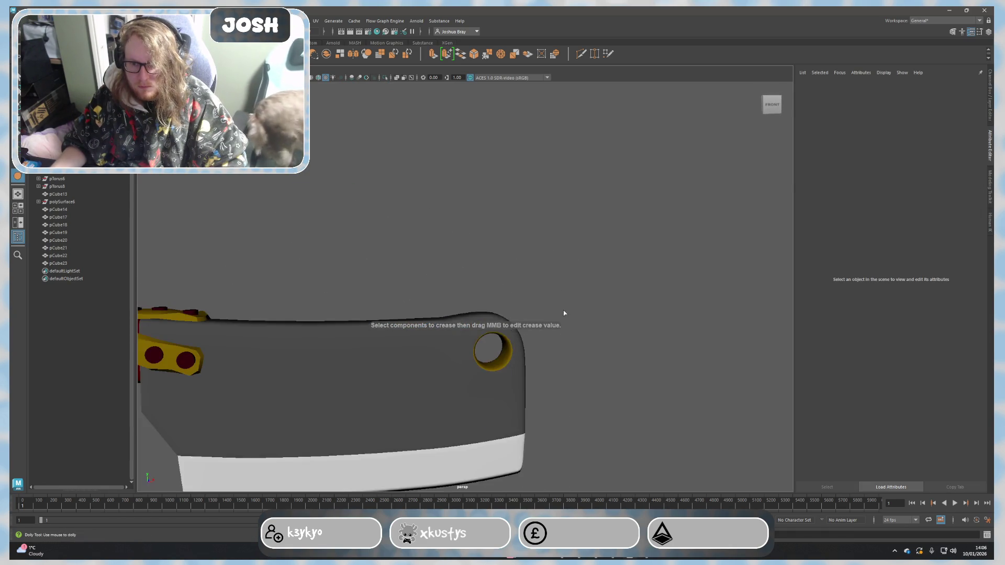
{"action": "mouse_move", "coordinate": [565, 336]}
{"action": "left_mouse_down", "text": "alt"}
{"action": "mouse_move", "coordinate": [402, 331]}
{"action": "mouse_move", "coordinate": [413, 352]}
{"action": "mouse_move", "coordinate": [635, 370]}
{"action": "mouse_move", "coordinate": [384, 195]}
{"action": "mouse_move", "coordinate": [457, 244]}
{"action": "mouse_move", "coordinate": [518, 247]}
{"action": "left_mouse_up", "text": "alt"}
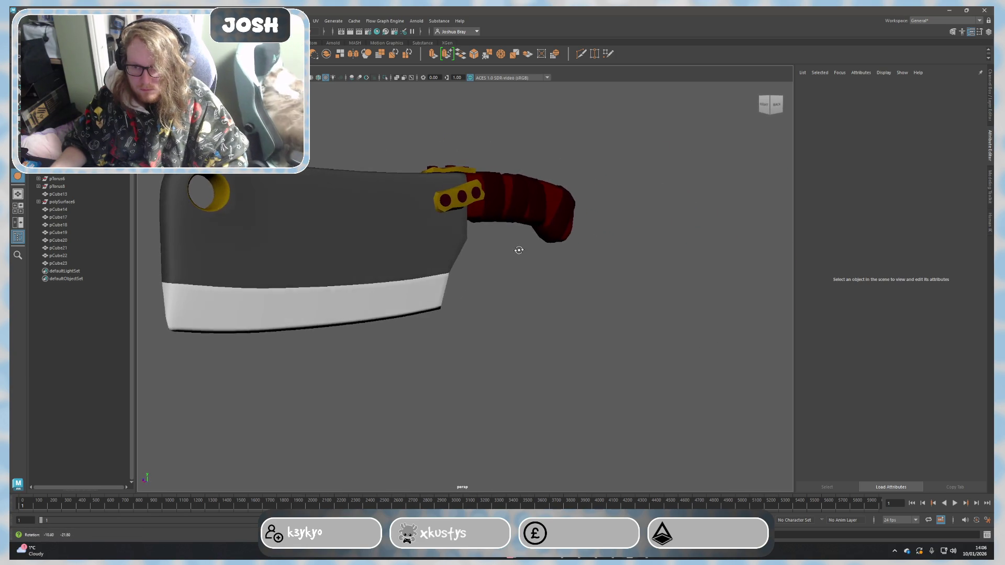
{"action": "left_click", "coordinate": [366, 272]}
{"action": "mouse_move", "coordinate": [395, 325]}
{"action": "left_mouse_down", "text": "alt"}
{"action": "mouse_move", "coordinate": [445, 353]}
{"action": "mouse_move", "coordinate": [460, 343]}
{"action": "mouse_move", "coordinate": [344, 357]}
{"action": "left_mouse_up", "text": "alt"}
{"action": "mouse_move", "coordinate": [200, 310]}
{"action": "right_mouse_down", "text": "shift"}
{"action": "mouse_move", "coordinate": [199, 301]}
{"action": "mouse_move", "coordinate": [204, 310]}
{"action": "right_mouse_up", "text": "shift"}
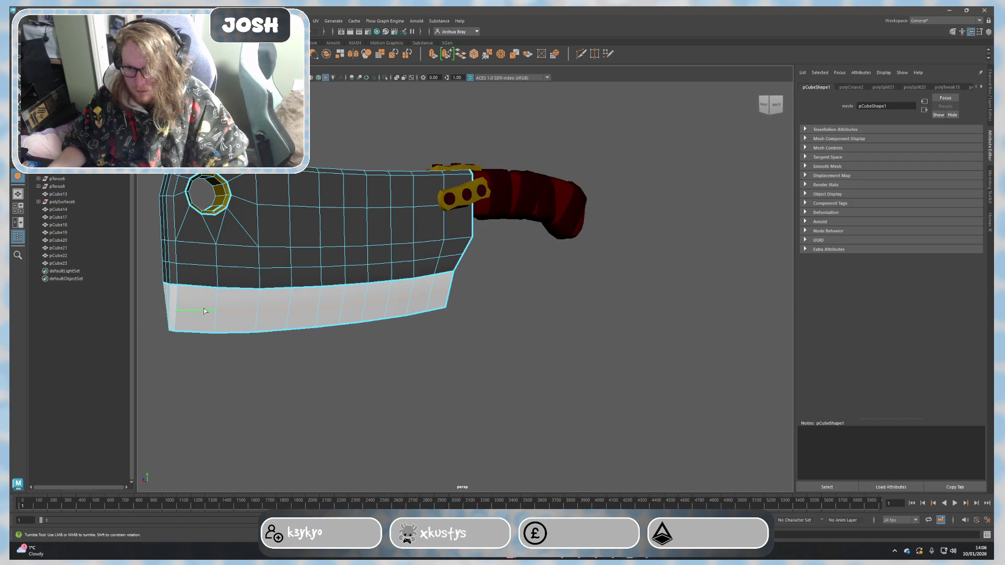
Step: Insert a new edge loop with Multi-Cut across the blade's end face, through the cutting edge
{"action": "left_click", "coordinate": [590, 303]}
{"action": "right_click_drag", "start_coordinate": [589, 295], "coordinate": [590, 325]}
{"action": "mouse_move", "coordinate": [590, 326]}
{"action": "left_mouse_down", "text": "alt"}
{"action": "mouse_move", "coordinate": [579, 321]}
{"action": "mouse_move", "coordinate": [689, 310]}
{"action": "mouse_move", "coordinate": [628, 298]}
{"action": "left_mouse_up", "text": "alt"}
{"action": "left_click", "coordinate": [482, 265]}
{"action": "mouse_move", "coordinate": [482, 265]}
{"action": "left_mouse_down", "text": "alt"}
{"action": "mouse_move", "coordinate": [570, 300]}
{"action": "mouse_move", "coordinate": [626, 306]}
{"action": "left_mouse_up", "text": "alt"}
{"action": "left_click", "coordinate": [627, 290]}
{"action": "mouse_move", "coordinate": [623, 320]}
{"action": "middle_mouse_down", "text": "alt"}
{"action": "mouse_move", "coordinate": [500, 352]}
{"action": "mouse_move", "coordinate": [506, 321]}
{"action": "mouse_move", "coordinate": [644, 301]}
{"action": "middle_mouse_up", "text": "alt"}
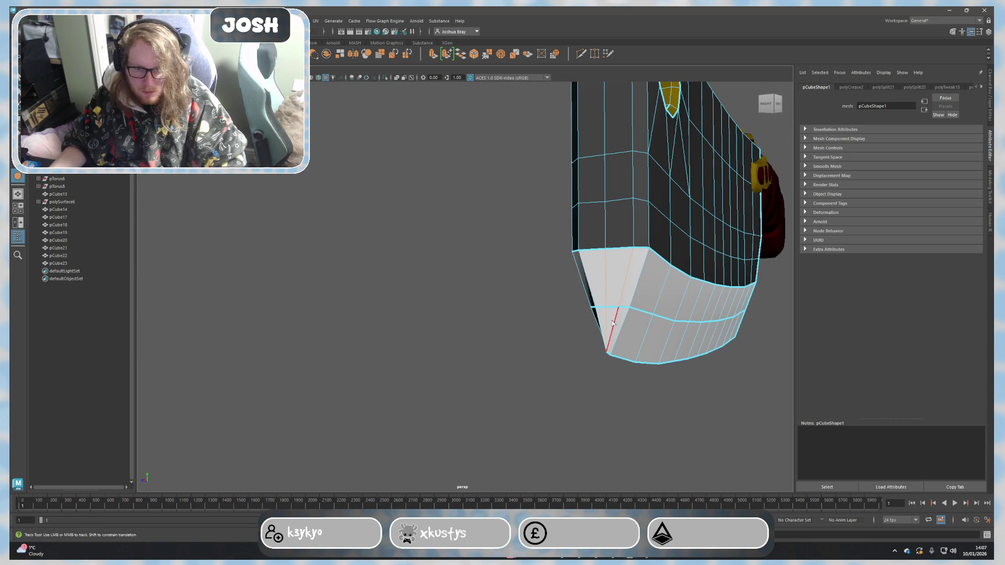
{"action": "mouse_move", "coordinate": [582, 325]}
{"action": "left_mouse_down", "text": "alt"}
{"action": "mouse_move", "coordinate": [614, 333]}
{"action": "mouse_move", "coordinate": [579, 325]}
{"action": "left_mouse_up", "text": "alt"}
{"action": "right_click_drag", "start_coordinate": [579, 325], "coordinate": [658, 310], "text": "alt"}
{"action": "left_click_drag", "start_coordinate": [749, 337], "coordinate": [706, 344], "text": "alt"}
{"action": "mouse_move", "coordinate": [554, 284]}
{"action": "left_mouse_down", "text": "alt"}
{"action": "mouse_move", "coordinate": [529, 383]}
{"action": "mouse_move", "coordinate": [397, 290]}
{"action": "left_mouse_up", "text": "alt"}
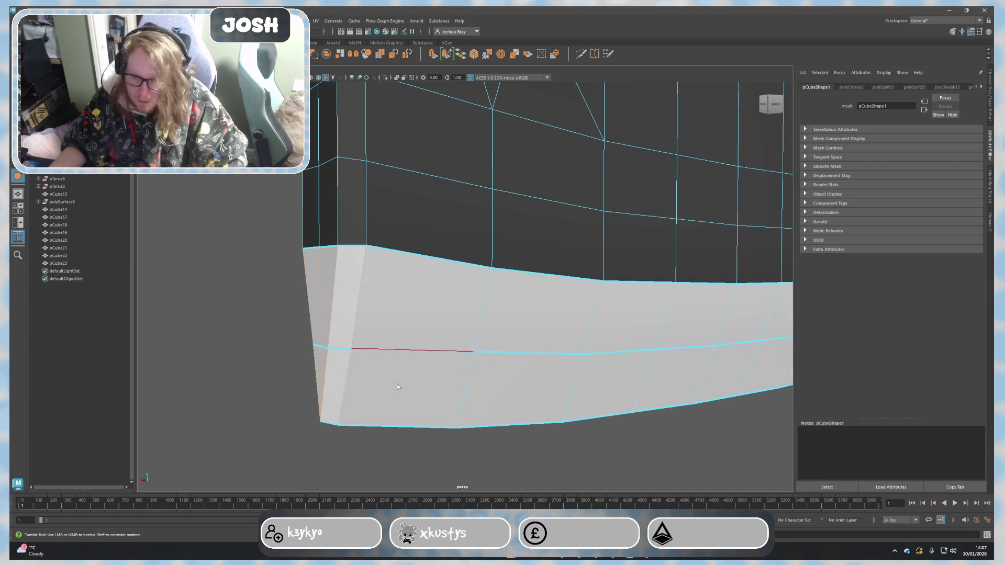
{"action": "key", "text": "f"}
Step: Reselect the blade in edge mode and preview it smoothed
{"action": "mouse_move", "coordinate": [637, 314]}
{"action": "right_mouse_down"}
{"action": "mouse_move", "coordinate": [671, 356]}
{"action": "mouse_move", "coordinate": [667, 369]}
{"action": "right_mouse_up"}
{"action": "left_click_drag", "start_coordinate": [720, 392], "coordinate": [668, 404], "text": "alt"}
{"action": "left_click", "coordinate": [401, 278]}
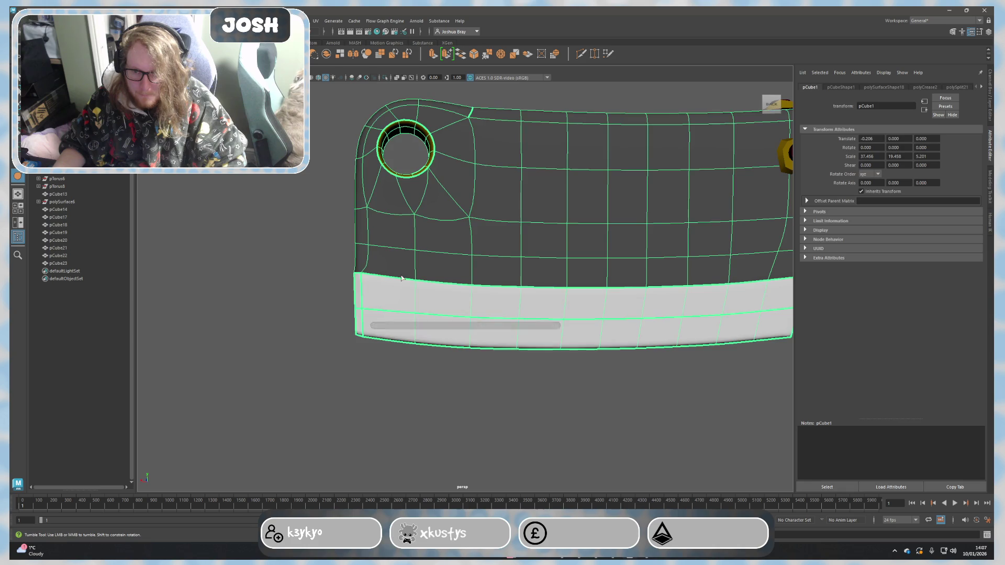
{"action": "left_click_drag", "start_coordinate": [402, 289], "coordinate": [463, 337], "text": "alt"}
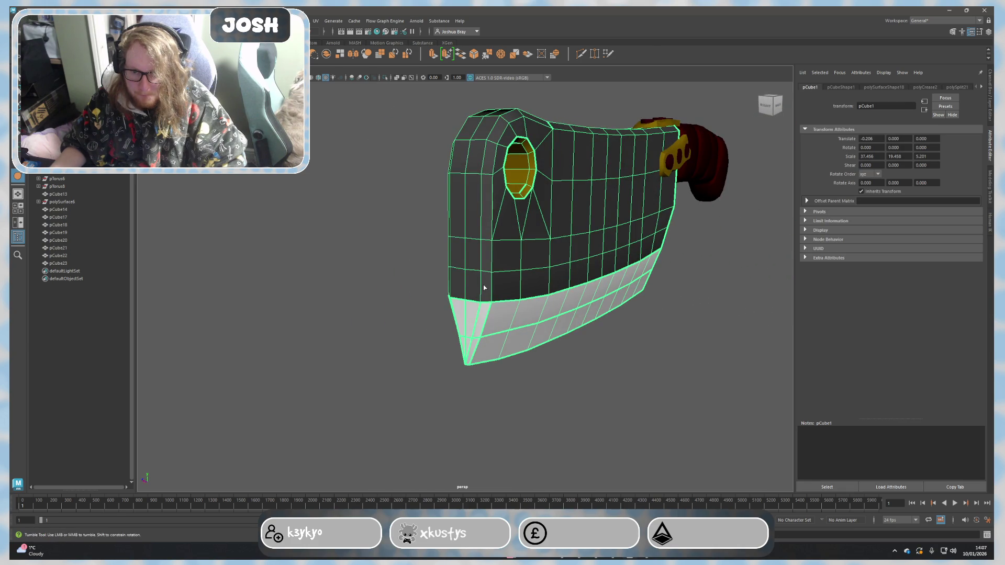
{"action": "right_click_drag", "start_coordinate": [481, 300], "coordinate": [479, 285]}
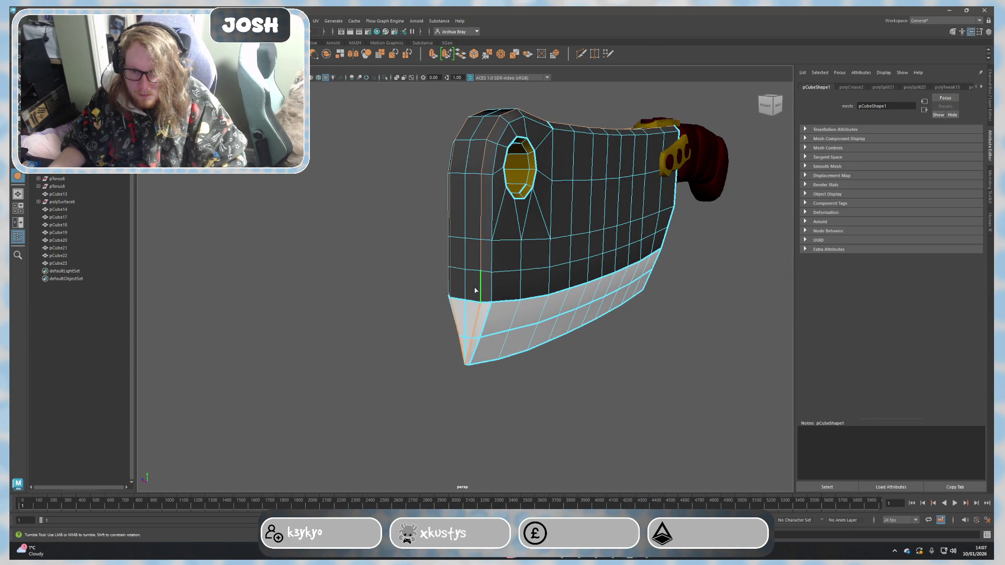
{"action": "left_click_drag", "start_coordinate": [562, 304], "coordinate": [504, 317], "text": "alt"}
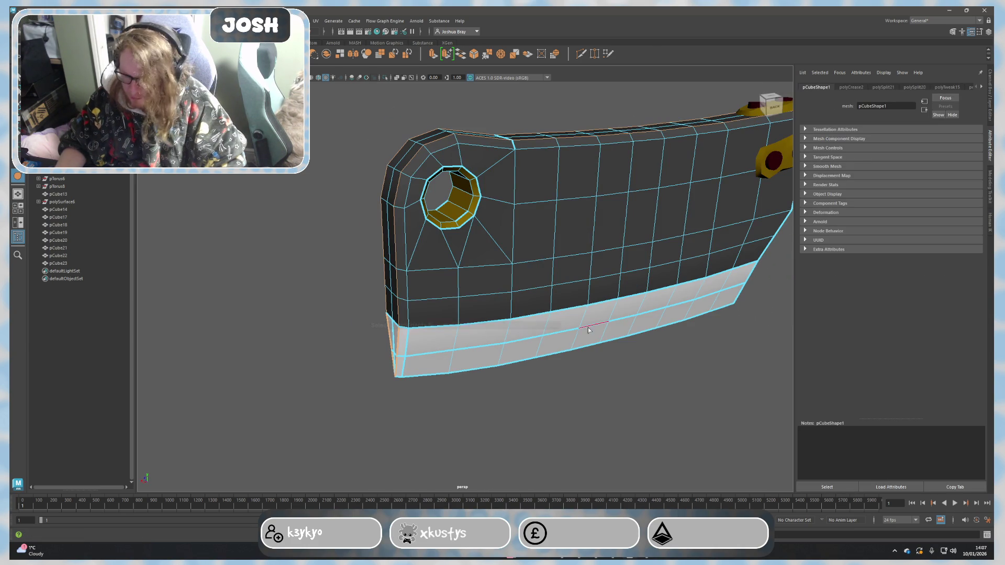
{"action": "key", "text": "3"}
Step: Crease two edges at the blade tip and check the smoothed result
{"action": "right_click_drag", "start_coordinate": [666, 314], "coordinate": [667, 400]}
{"action": "left_click", "coordinate": [719, 396]}
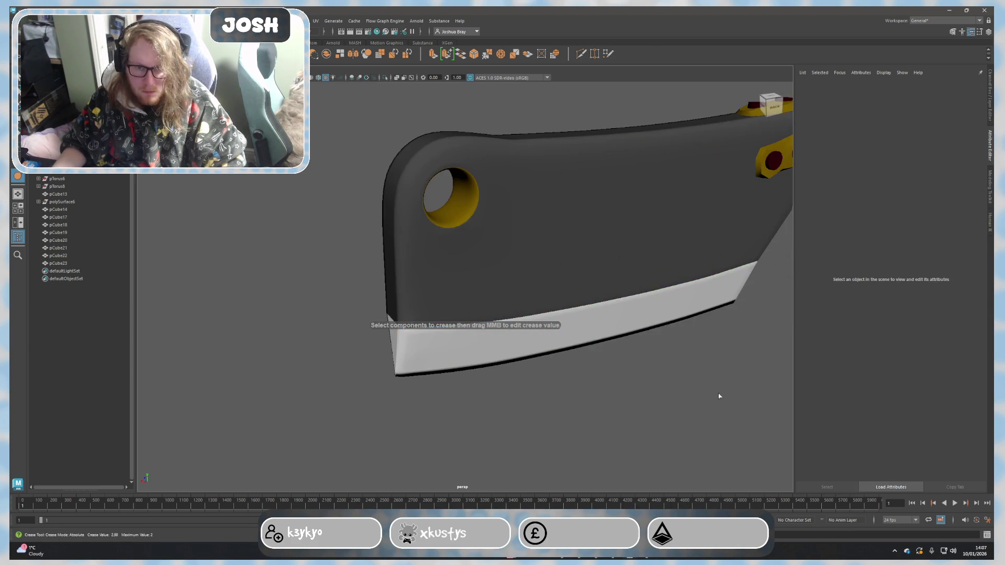
{"action": "mouse_move", "coordinate": [712, 402]}
{"action": "left_mouse_down", "text": "alt"}
{"action": "mouse_move", "coordinate": [699, 386]}
{"action": "mouse_move", "coordinate": [756, 387]}
{"action": "mouse_move", "coordinate": [767, 375]}
{"action": "mouse_move", "coordinate": [568, 263]}
{"action": "left_mouse_up", "text": "alt"}
{"action": "left_click", "coordinate": [566, 264]}
{"action": "key", "text": "f"}
{"action": "right_click_drag", "start_coordinate": [573, 285], "coordinate": [574, 268]}
{"action": "left_click_drag", "start_coordinate": [574, 268], "coordinate": [582, 283], "text": "alt"}
{"action": "left_click", "coordinate": [597, 269]}
{"action": "left_click", "coordinate": [602, 327], "text": "shift"}
{"action": "left_click_drag", "start_coordinate": [602, 327], "coordinate": [612, 354], "text": "alt"}
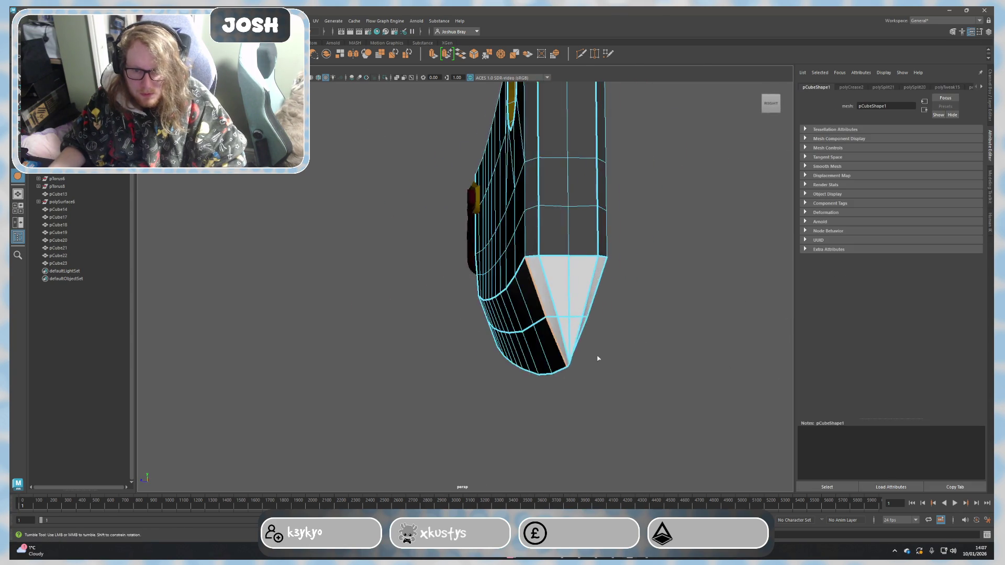
{"action": "right_click_drag", "start_coordinate": [613, 354], "coordinate": [573, 334], "text": "alt"}
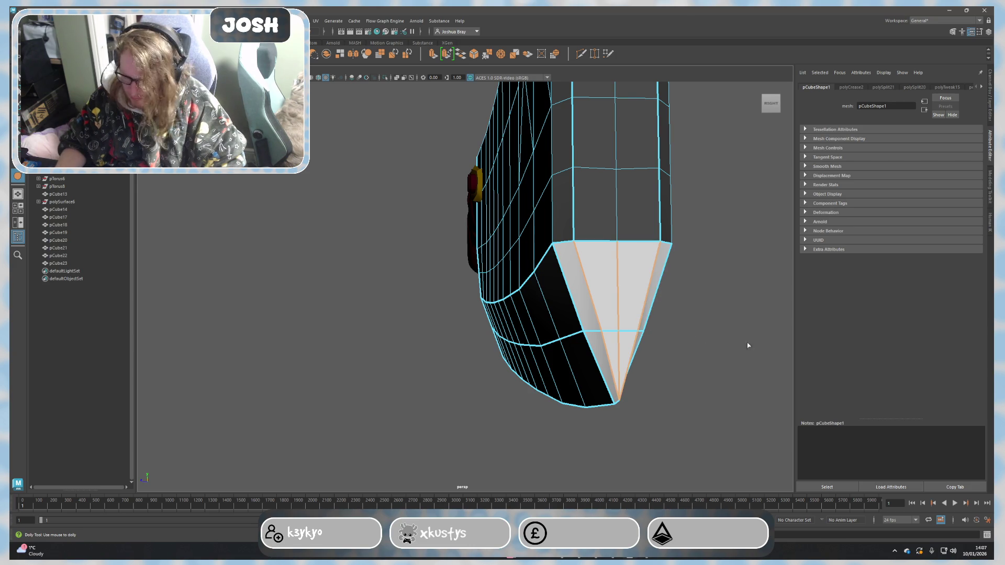
{"action": "right_click_drag", "start_coordinate": [745, 345], "coordinate": [749, 337], "text": "shift"}
{"action": "key", "text": "3"}
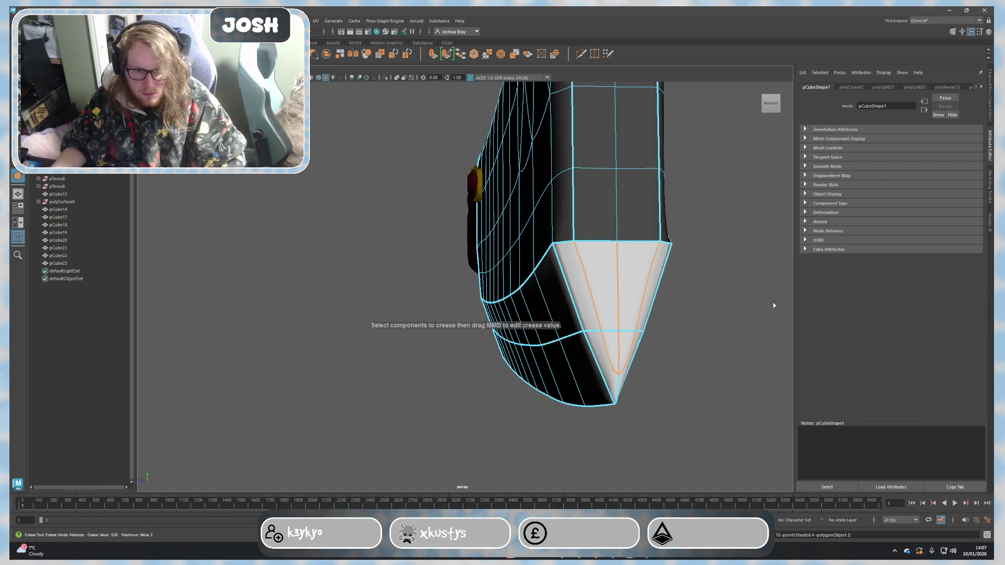
Step: Clear the selection, bring up the Modeling Toolkit, and view the whole cleaver and handle
{"action": "left_click", "coordinate": [682, 321]}
{"action": "left_click_drag", "start_coordinate": [682, 321], "coordinate": [560, 291], "text": "alt"}
{"action": "left_click", "coordinate": [560, 291]}
{"action": "left_click_drag", "start_coordinate": [622, 306], "coordinate": [700, 307], "text": "alt"}
{"action": "scroll", "coordinate": [674, 312], "scroll_direction": "up", "scroll_amount": 5}
{"action": "left_click", "coordinate": [989, 180]}
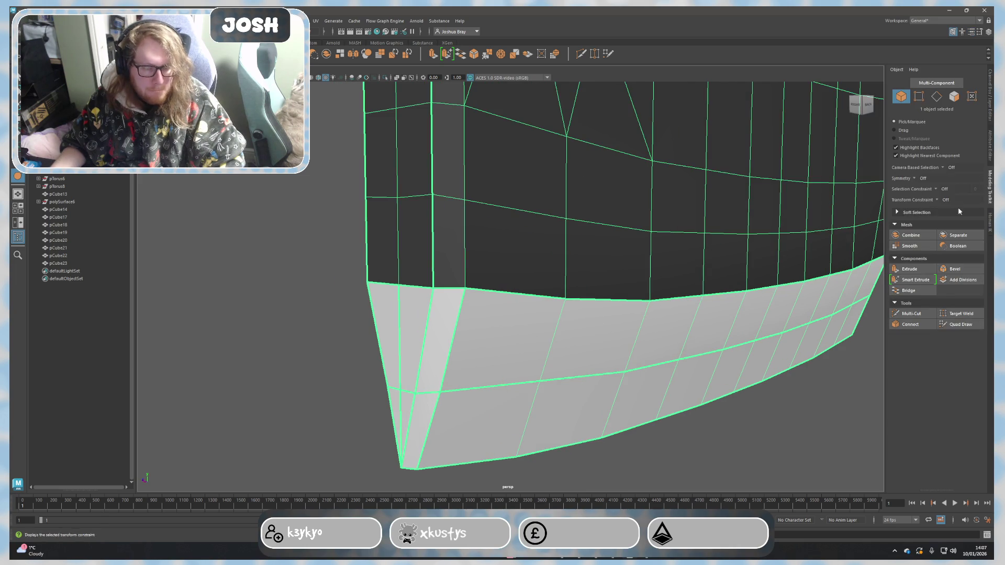
{"action": "scroll", "coordinate": [767, 399], "scroll_direction": "down", "scroll_amount": 5}
{"action": "left_click", "coordinate": [765, 392]}
{"action": "scroll", "coordinate": [764, 385], "scroll_direction": "up", "scroll_amount": 5}
{"action": "left_click_drag", "start_coordinate": [765, 388], "coordinate": [615, 341], "text": "alt"}
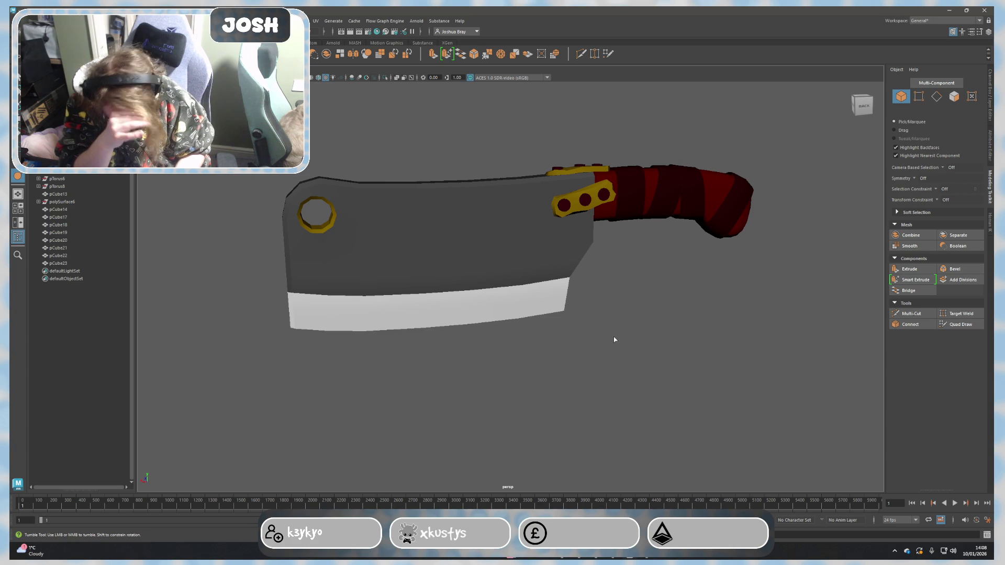
{"action": "scroll", "coordinate": [680, 352], "scroll_direction": "up", "scroll_amount": 10}
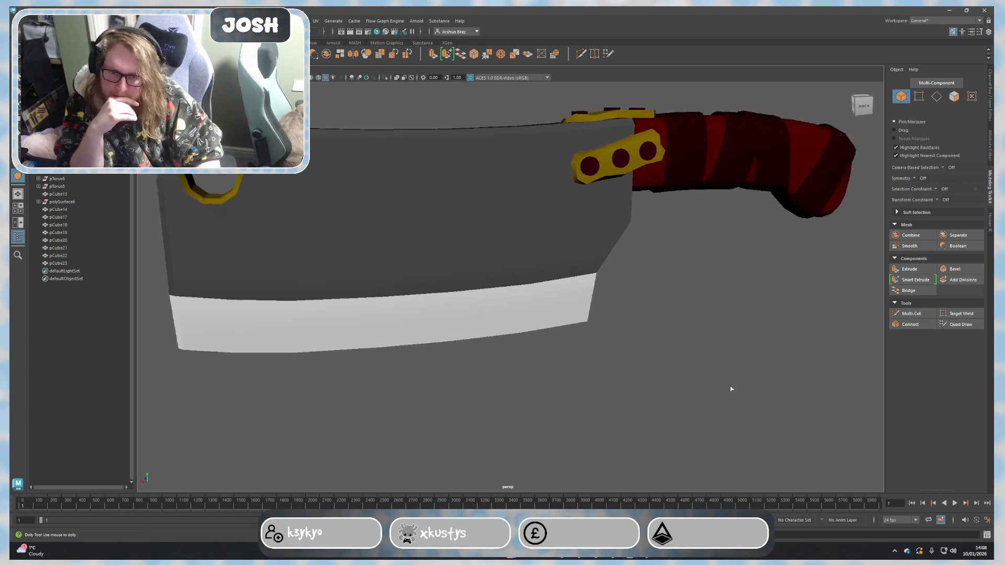
{"action": "scroll", "coordinate": [733, 288], "scroll_direction": "down", "scroll_amount": 10}
{"action": "mouse_move", "coordinate": [706, 280]}
{"action": "left_mouse_down", "text": "alt"}
{"action": "mouse_move", "coordinate": [729, 276]}
{"action": "mouse_move", "coordinate": [728, 293]}
{"action": "mouse_move", "coordinate": [778, 285]}
{"action": "mouse_move", "coordinate": [796, 246]}
{"action": "mouse_move", "coordinate": [780, 282]}
{"action": "left_mouse_up", "text": "alt"}
{"action": "scroll", "coordinate": [729, 276], "scroll_direction": "down", "scroll_amount": 5}
{"action": "scroll", "coordinate": [527, 249], "scroll_direction": "up", "scroll_amount": 5}
Step: Select the yellow riveted guard plate and frame the cleaver
{"action": "left_click", "coordinate": [426, 176]}
{"action": "middle_click_drag", "start_coordinate": [426, 180], "coordinate": [474, 245], "text": "alt"}
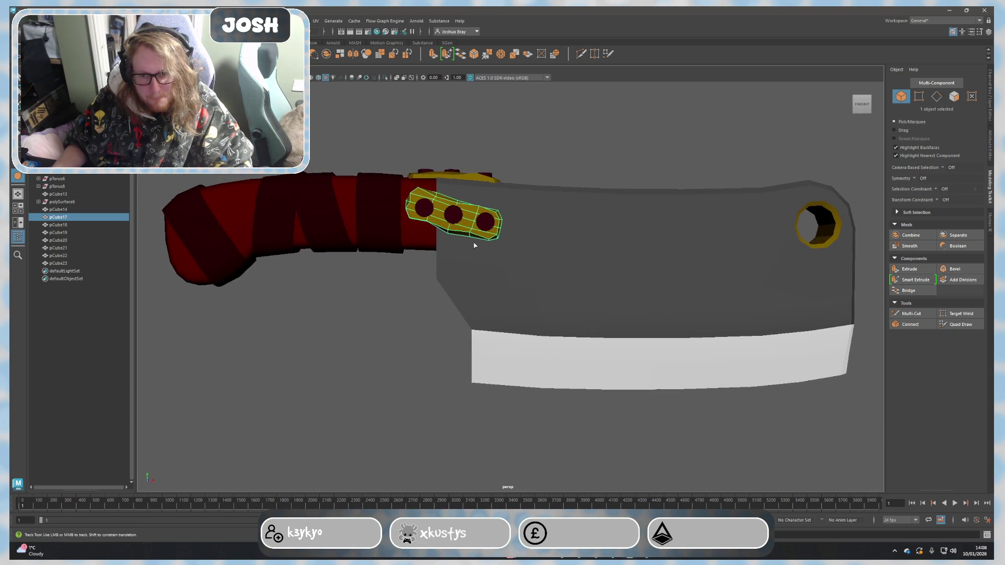
{"action": "scroll", "coordinate": [471, 230], "scroll_direction": "up", "scroll_amount": 2}
{"action": "right_click_drag", "start_coordinate": [468, 219], "coordinate": [469, 201]}
{"action": "scroll", "coordinate": [368, 183], "scroll_direction": "up", "scroll_amount": 3}
{"action": "mouse_move", "coordinate": [369, 183]}
{"action": "left_mouse_down", "text": "alt"}
{"action": "mouse_move", "coordinate": [440, 236]}
{"action": "mouse_move", "coordinate": [503, 254]}
{"action": "mouse_move", "coordinate": [503, 282]}
{"action": "mouse_move", "coordinate": [565, 320]}
{"action": "mouse_move", "coordinate": [658, 285]}
{"action": "mouse_move", "coordinate": [693, 284]}
{"action": "mouse_move", "coordinate": [682, 282]}
{"action": "left_mouse_up", "text": "alt"}
{"action": "right_click_drag", "start_coordinate": [668, 296], "coordinate": [704, 284]}
{"action": "key", "text": "f"}
Step: Select the ring at the handle end and zoom in on the handle
{"action": "mouse_move", "coordinate": [658, 359]}
{"action": "left_mouse_down", "text": "alt"}
{"action": "mouse_move", "coordinate": [515, 288]}
{"action": "mouse_move", "coordinate": [447, 343]}
{"action": "mouse_move", "coordinate": [407, 323]}
{"action": "left_mouse_up", "text": "alt"}
{"action": "mouse_move", "coordinate": [598, 319]}
{"action": "left_mouse_down", "text": "alt"}
{"action": "mouse_move", "coordinate": [597, 355]}
{"action": "mouse_move", "coordinate": [299, 330]}
{"action": "left_mouse_up", "text": "alt"}
{"action": "left_click", "coordinate": [340, 261]}
{"action": "mouse_move", "coordinate": [341, 262]}
{"action": "right_mouse_down", "text": "alt"}
{"action": "mouse_move", "coordinate": [391, 340]}
{"action": "mouse_move", "coordinate": [440, 371]}
{"action": "mouse_move", "coordinate": [433, 332]}
{"action": "mouse_move", "coordinate": [445, 347]}
{"action": "right_mouse_up", "text": "alt"}
{"action": "mouse_move", "coordinate": [445, 347]}
{"action": "left_mouse_down", "text": "alt"}
{"action": "mouse_move", "coordinate": [406, 312]}
{"action": "mouse_move", "coordinate": [440, 349]}
{"action": "mouse_move", "coordinate": [381, 311]}
{"action": "left_mouse_up", "text": "alt"}
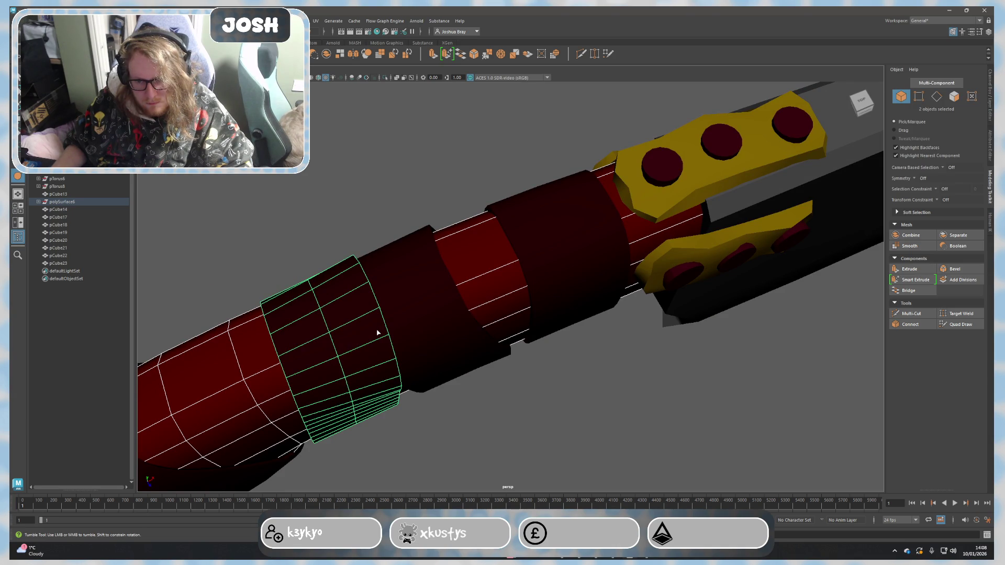
Step: Select the blade and toggle between smooth preview (3) and low-poly cage (1), ending smoothed
{"action": "mouse_move", "coordinate": [377, 332]}
{"action": "left_mouse_down", "text": "alt"}
{"action": "mouse_move", "coordinate": [507, 391]}
{"action": "mouse_move", "coordinate": [492, 325]}
{"action": "left_mouse_up", "text": "alt"}
{"action": "middle_click_drag", "start_coordinate": [492, 325], "coordinate": [497, 306], "text": "alt"}
{"action": "mouse_move", "coordinate": [497, 306]}
{"action": "left_mouse_down", "text": "alt"}
{"action": "mouse_move", "coordinate": [661, 350]}
{"action": "mouse_move", "coordinate": [529, 339]}
{"action": "left_mouse_up", "text": "alt"}
{"action": "left_click", "coordinate": [521, 342]}
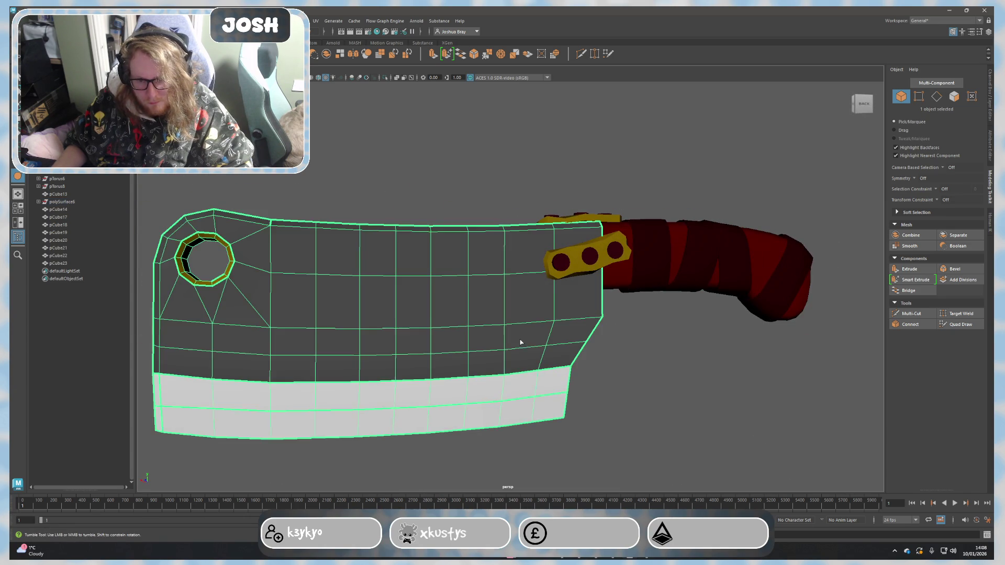
{"action": "key", "text": "3"}
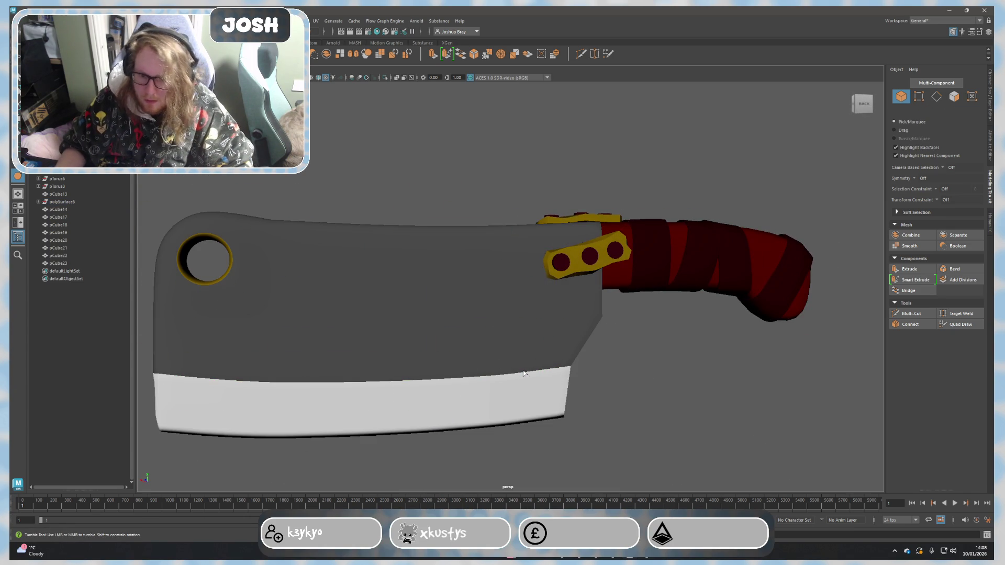
{"action": "left_click", "coordinate": [524, 373]}
{"action": "key", "text": "1"}
{"action": "left_click_drag", "start_coordinate": [664, 402], "coordinate": [502, 361], "text": "alt"}
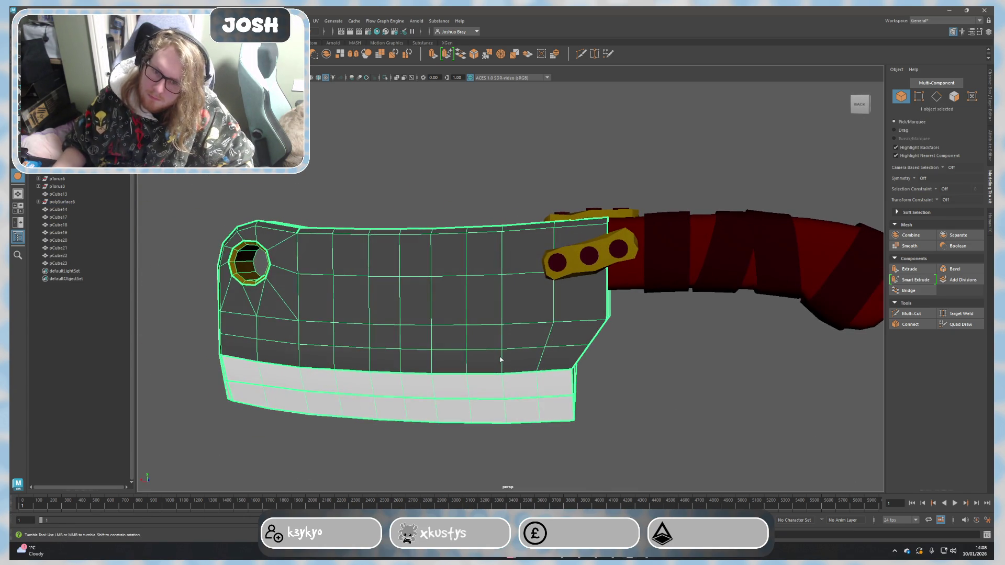
{"action": "key", "text": "3"}
{"action": "mouse_move", "coordinate": [560, 400]}
{"action": "left_mouse_down", "text": "alt"}
{"action": "mouse_move", "coordinate": [639, 388]}
{"action": "mouse_move", "coordinate": [666, 406]}
{"action": "mouse_move", "coordinate": [565, 377]}
{"action": "mouse_move", "coordinate": [452, 401]}
{"action": "mouse_move", "coordinate": [602, 391]}
{"action": "mouse_move", "coordinate": [641, 354]}
{"action": "mouse_move", "coordinate": [722, 368]}
{"action": "left_mouse_up", "text": "alt"}
Step: Crease the selected blade edges in edge mode and preview the smoothed blade
{"action": "left_click", "coordinate": [641, 354]}
{"action": "left_click", "coordinate": [745, 371]}
{"action": "left_click", "coordinate": [680, 353]}
{"action": "middle_click_drag", "start_coordinate": [722, 368], "coordinate": [542, 333], "text": "alt"}
{"action": "scroll", "coordinate": [542, 333], "scroll_direction": "up", "scroll_amount": 2}
{"action": "right_click_drag", "start_coordinate": [530, 294], "coordinate": [528, 280]}
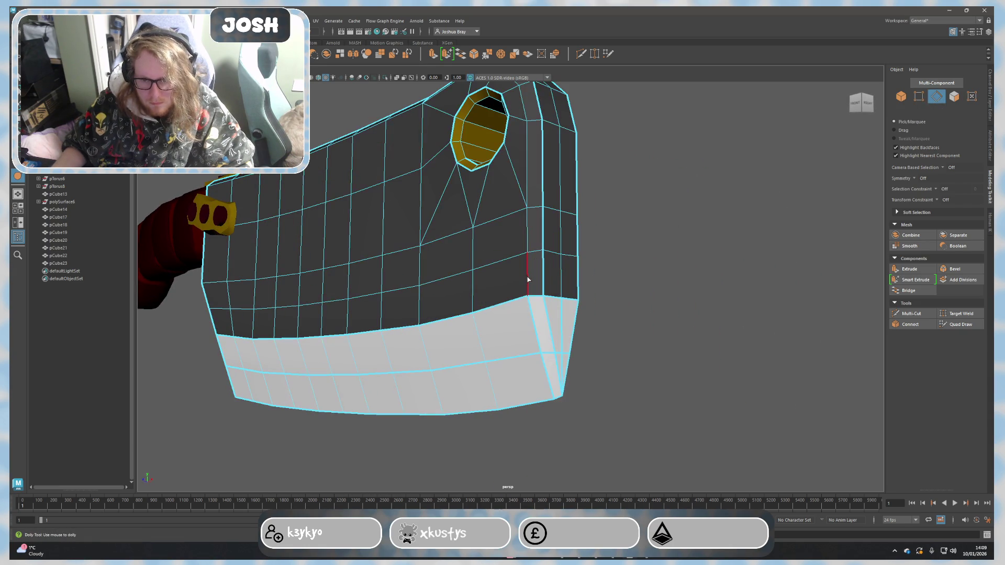
{"action": "mouse_move", "coordinate": [533, 179]}
{"action": "left_mouse_down", "text": "alt"}
{"action": "mouse_move", "coordinate": [558, 227]}
{"action": "mouse_move", "coordinate": [686, 314]}
{"action": "left_mouse_up", "text": "alt"}
{"action": "left_click_drag", "start_coordinate": [620, 323], "coordinate": [370, 313], "text": "alt"}
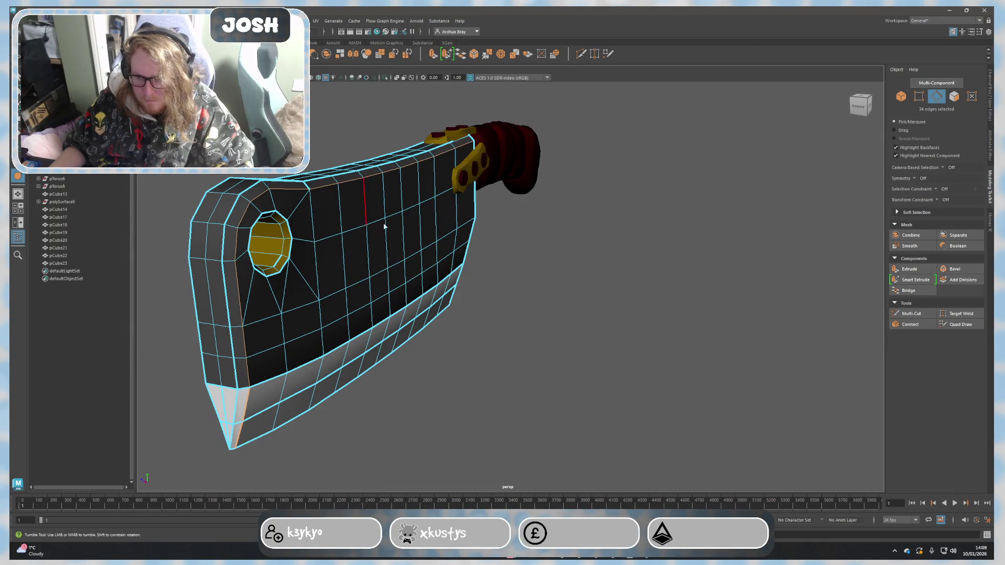
{"action": "right_click_drag", "start_coordinate": [519, 275], "coordinate": [657, 254], "text": "shift"}
{"action": "key", "text": "3"}
Step: Clear the selection, inspect the cleaver from several sides, and reselect the blade close up
{"action": "left_click", "coordinate": [644, 295]}
{"action": "mouse_move", "coordinate": [643, 294]}
{"action": "left_mouse_down", "text": "alt"}
{"action": "mouse_move", "coordinate": [595, 292]}
{"action": "mouse_move", "coordinate": [615, 297]}
{"action": "left_mouse_up", "text": "alt"}
{"action": "right_click_drag", "start_coordinate": [615, 297], "coordinate": [599, 331], "text": "alt"}
{"action": "mouse_move", "coordinate": [653, 319]}
{"action": "left_mouse_down", "text": "alt"}
{"action": "mouse_move", "coordinate": [673, 316]}
{"action": "mouse_move", "coordinate": [708, 334]}
{"action": "mouse_move", "coordinate": [701, 342]}
{"action": "left_mouse_up", "text": "alt"}
{"action": "scroll", "coordinate": [684, 343], "scroll_direction": "down", "scroll_amount": 2}
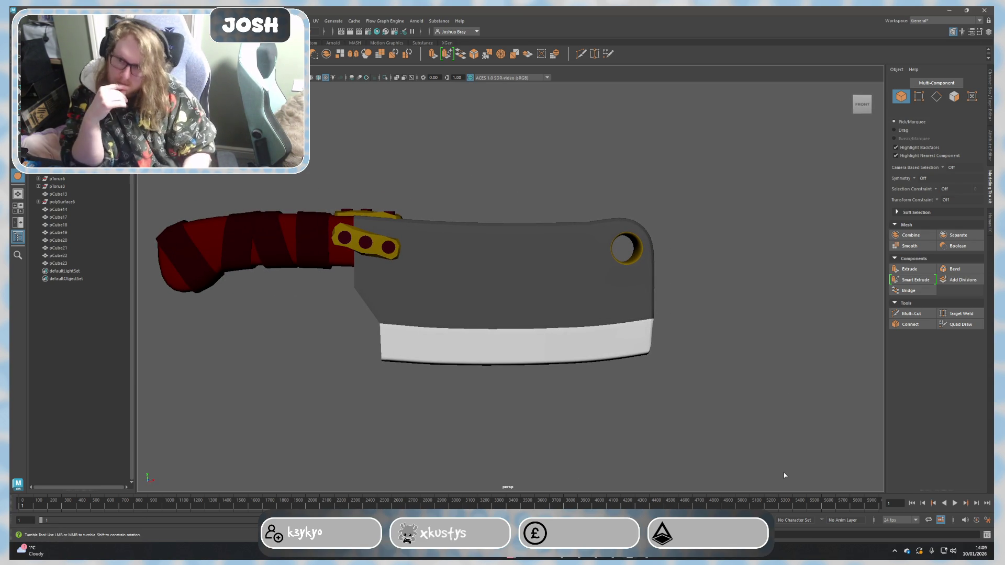
{"action": "left_click_drag", "start_coordinate": [786, 397], "coordinate": [632, 404], "text": "alt"}
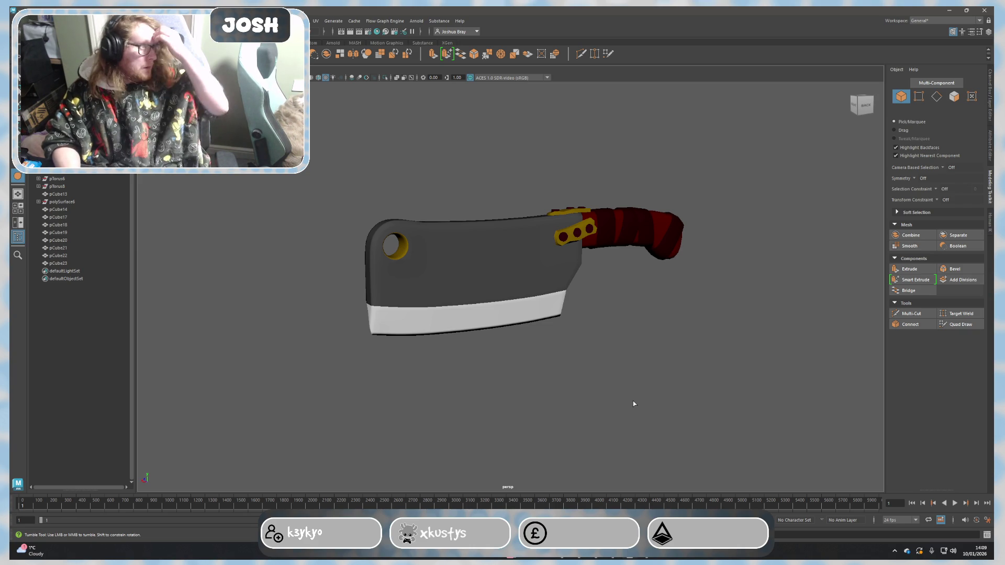
{"action": "left_click", "coordinate": [469, 315]}
{"action": "mouse_move", "coordinate": [469, 315]}
{"action": "left_mouse_down", "text": "alt"}
{"action": "mouse_move", "coordinate": [605, 276]}
{"action": "mouse_move", "coordinate": [644, 352]}
{"action": "mouse_move", "coordinate": [537, 326]}
{"action": "left_mouse_up", "text": "alt"}
{"action": "scroll", "coordinate": [359, 347], "scroll_direction": "up", "scroll_amount": 5}
{"action": "mouse_move", "coordinate": [359, 347]}
{"action": "left_mouse_down", "text": "alt"}
{"action": "mouse_move", "coordinate": [382, 354]}
{"action": "mouse_move", "coordinate": [352, 316]}
{"action": "mouse_move", "coordinate": [408, 298]}
{"action": "left_mouse_up", "text": "alt"}
Step: Reset the crease on an edge inside the hole to 0
{"action": "key", "text": "F10"}
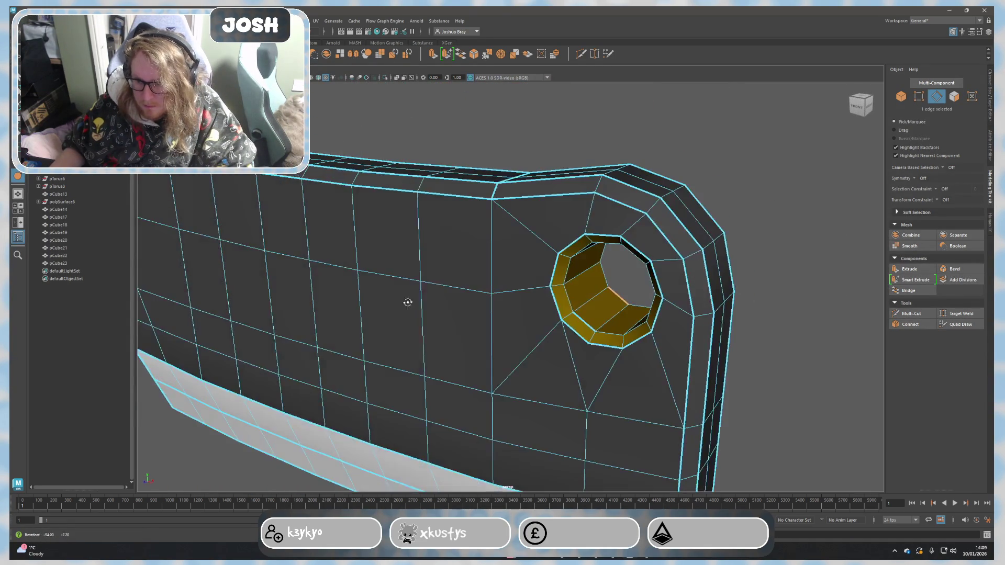
{"action": "right_click_drag", "start_coordinate": [602, 327], "coordinate": [681, 427], "text": "shift"}
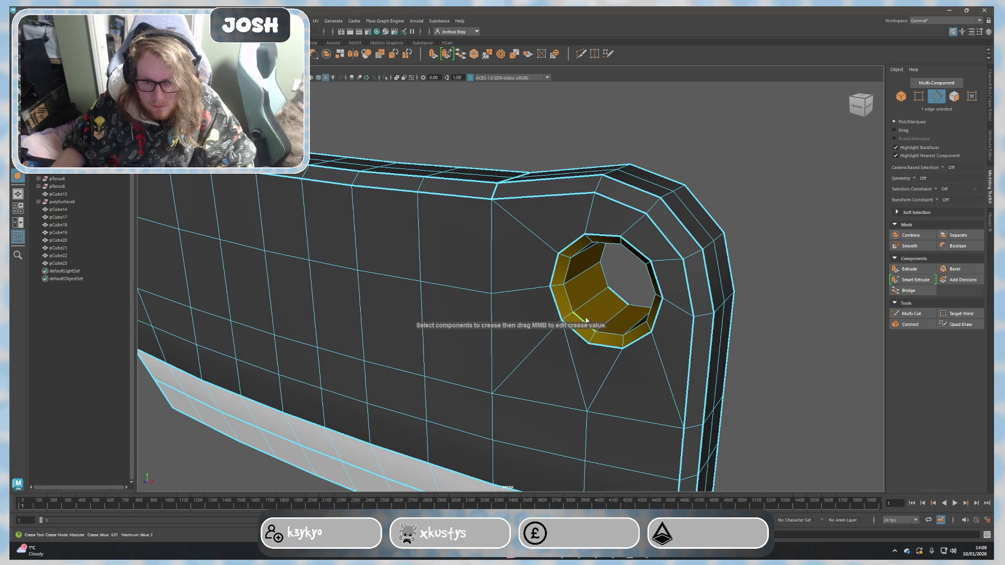
{"action": "mouse_move", "coordinate": [689, 340]}
{"action": "middle_mouse_down"}
{"action": "mouse_move", "coordinate": [790, 337]}
{"action": "mouse_move", "coordinate": [684, 333]}
{"action": "middle_mouse_up"}
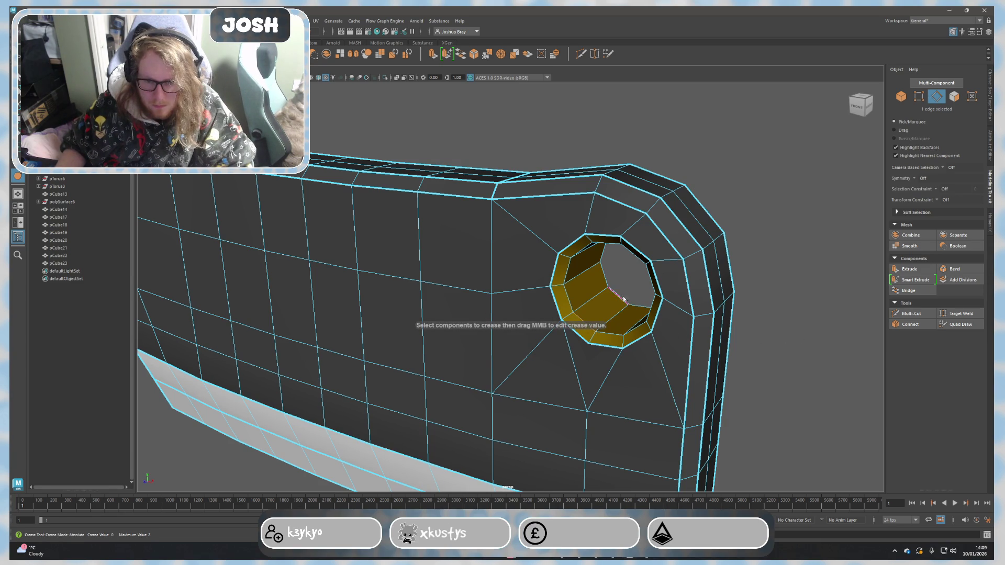
{"action": "right_click_drag", "start_coordinate": [787, 320], "coordinate": [809, 298]}
Step: Select the two yellow face loops lining the hole and scale them up slightly
{"action": "mouse_move", "coordinate": [809, 298]}
{"action": "left_mouse_down", "text": "alt"}
{"action": "mouse_move", "coordinate": [769, 328]}
{"action": "mouse_move", "coordinate": [683, 307]}
{"action": "mouse_move", "coordinate": [642, 314]}
{"action": "left_mouse_up", "text": "alt"}
{"action": "mouse_move", "coordinate": [641, 314]}
{"action": "middle_mouse_down", "text": "alt"}
{"action": "mouse_move", "coordinate": [597, 327]}
{"action": "mouse_move", "coordinate": [461, 321]}
{"action": "middle_mouse_up", "text": "alt"}
{"action": "mouse_move", "coordinate": [460, 321]}
{"action": "left_mouse_down", "text": "alt"}
{"action": "mouse_move", "coordinate": [617, 314]}
{"action": "mouse_move", "coordinate": [593, 313]}
{"action": "left_mouse_up", "text": "alt"}
{"action": "left_click", "coordinate": [382, 276]}
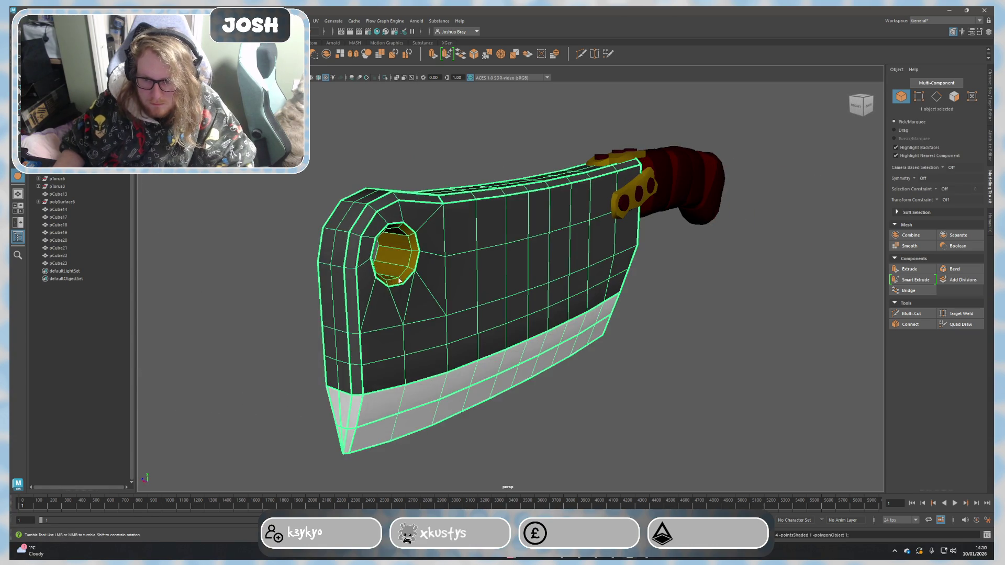
{"action": "right_click_drag", "start_coordinate": [393, 264], "coordinate": [396, 271], "text": "alt"}
{"action": "left_click", "coordinate": [386, 253]}
{"action": "double_click", "coordinate": [379, 270], "text": "shift"}
{"action": "left_click_drag", "start_coordinate": [379, 270], "coordinate": [480, 340], "text": "alt"}
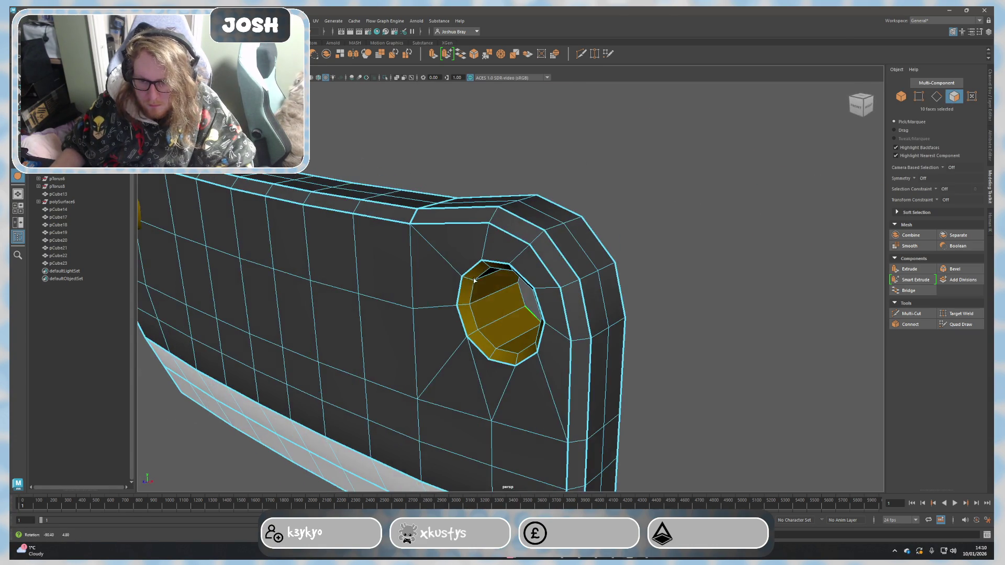
{"action": "double_click", "coordinate": [473, 327], "text": "shift"}
{"action": "key", "text": "r"}
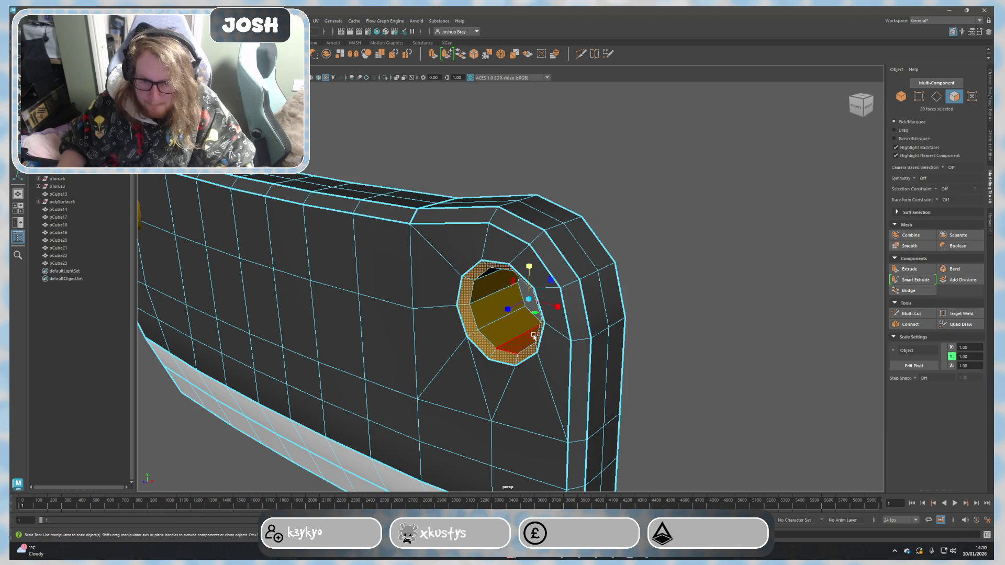
{"action": "mouse_move", "coordinate": [506, 311]}
{"action": "left_mouse_down"}
{"action": "mouse_move", "coordinate": [643, 300]}
{"action": "mouse_move", "coordinate": [664, 284]}
{"action": "mouse_move", "coordinate": [648, 315]}
{"action": "mouse_move", "coordinate": [707, 294]}
{"action": "mouse_move", "coordinate": [740, 307]}
{"action": "mouse_move", "coordinate": [755, 333]}
{"action": "mouse_move", "coordinate": [861, 314]}
{"action": "mouse_move", "coordinate": [863, 304]}
{"action": "mouse_move", "coordinate": [836, 309]}
{"action": "left_mouse_up"}
{"action": "key", "text": "F8"}
{"action": "left_click", "coordinate": [551, 285]}
Step: Restore the face selection around the hole and try Multi-Cut, exiting without cutting
{"action": "mouse_move", "coordinate": [552, 285]}
{"action": "left_mouse_down", "text": "alt"}
{"action": "mouse_move", "coordinate": [400, 260]}
{"action": "mouse_move", "coordinate": [460, 282]}
{"action": "mouse_move", "coordinate": [314, 293]}
{"action": "mouse_move", "coordinate": [358, 267]}
{"action": "left_mouse_up", "text": "alt"}
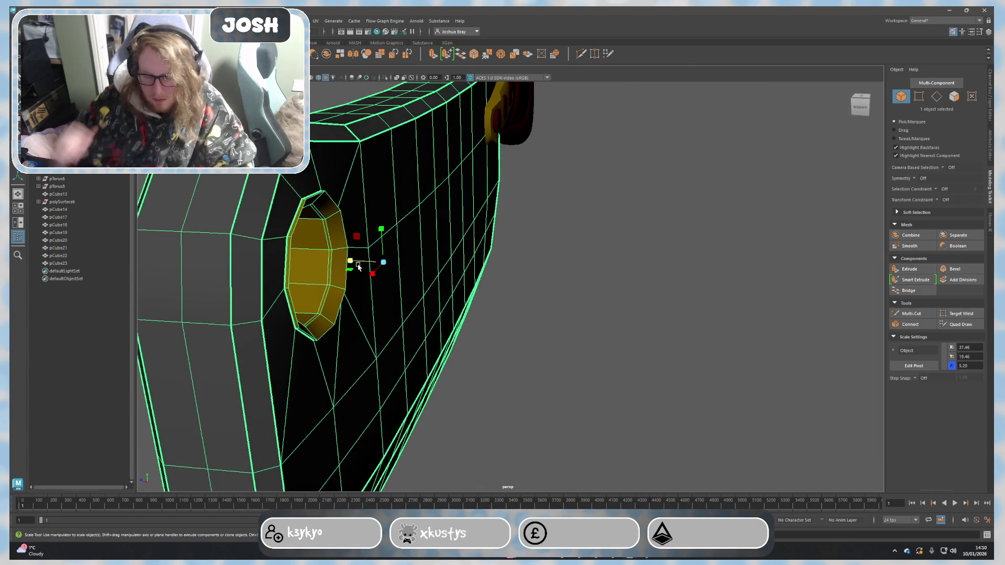
{"action": "right_click_drag", "start_coordinate": [359, 266], "coordinate": [458, 317], "text": "alt"}
{"action": "left_click_drag", "start_coordinate": [458, 316], "coordinate": [590, 332], "text": "alt"}
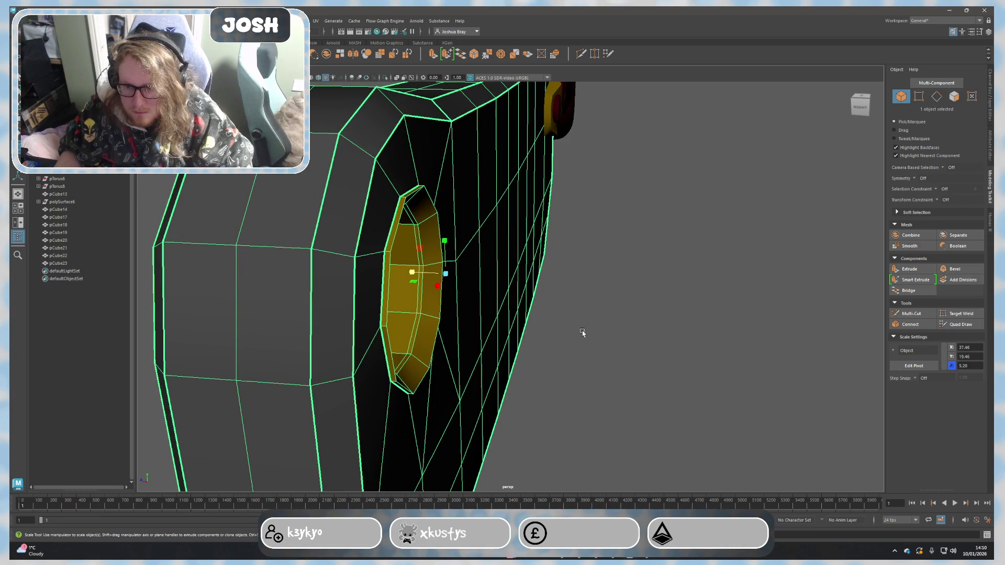
{"action": "left_click", "coordinate": [583, 333]}
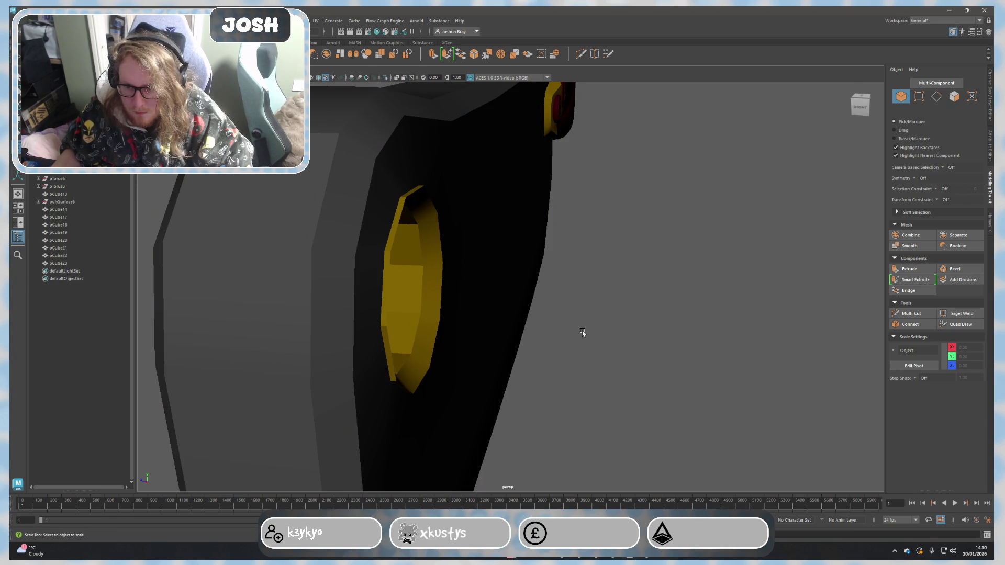
{"action": "key", "text": "ctrl+z"}
{"action": "key", "text": "ctrl+z"}
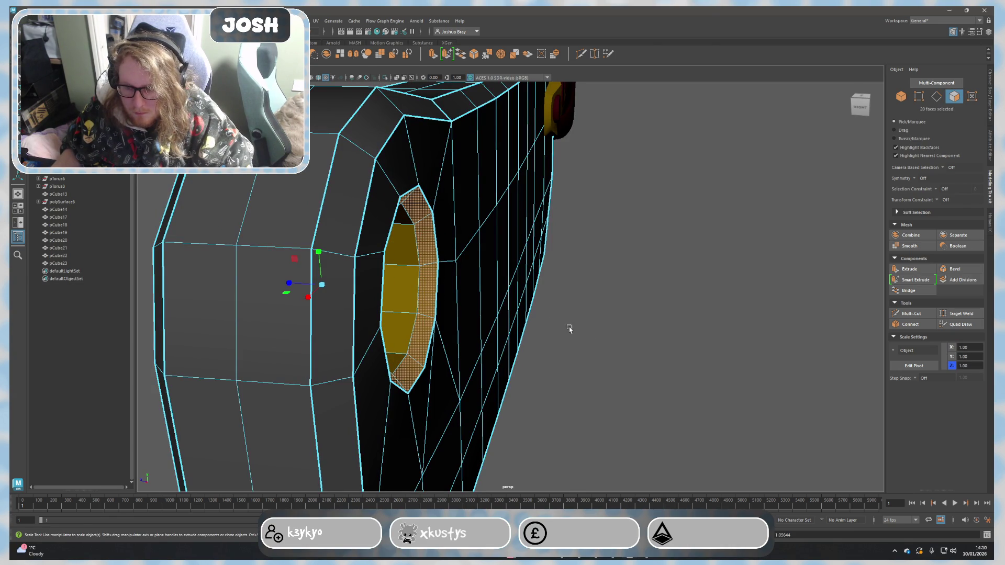
{"action": "left_click_drag", "start_coordinate": [572, 330], "coordinate": [521, 326], "text": "alt"}
{"action": "left_click", "coordinate": [372, 267]}
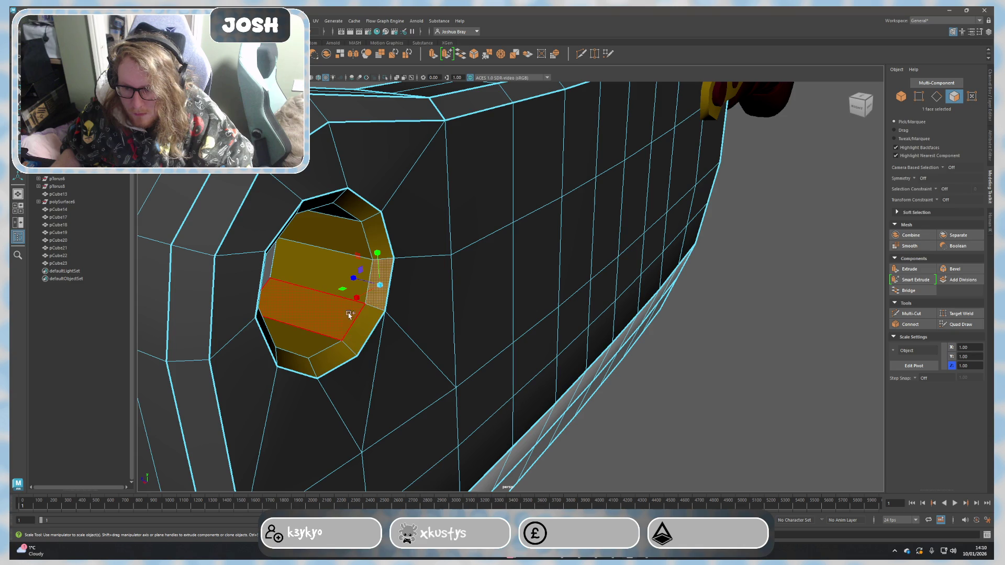
{"action": "mouse_move", "coordinate": [345, 314]}
{"action": "left_mouse_down", "text": "alt"}
{"action": "mouse_move", "coordinate": [404, 325]}
{"action": "mouse_move", "coordinate": [363, 314]}
{"action": "mouse_move", "coordinate": [386, 332]}
{"action": "mouse_move", "coordinate": [406, 318]}
{"action": "left_mouse_up", "text": "alt"}
{"action": "left_click", "coordinate": [912, 313]}
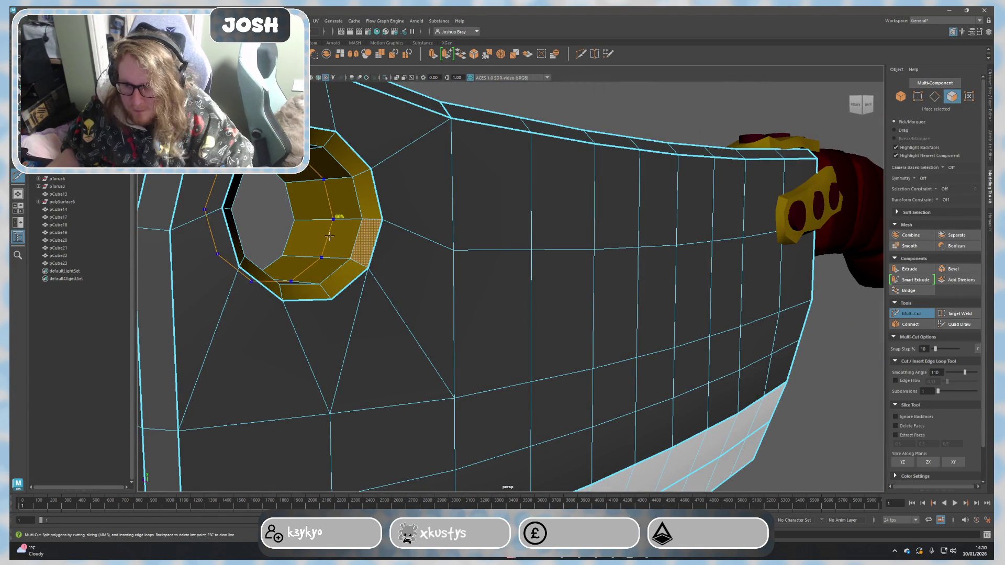
{"action": "key", "text": "q"}
Step: Select the hole's inner edge loop and shrink it to about 0.93
{"action": "right_click_drag", "start_coordinate": [324, 208], "coordinate": [320, 183]}
{"action": "key", "text": "r"}
{"action": "left_click_drag", "start_coordinate": [266, 214], "coordinate": [258, 216]}
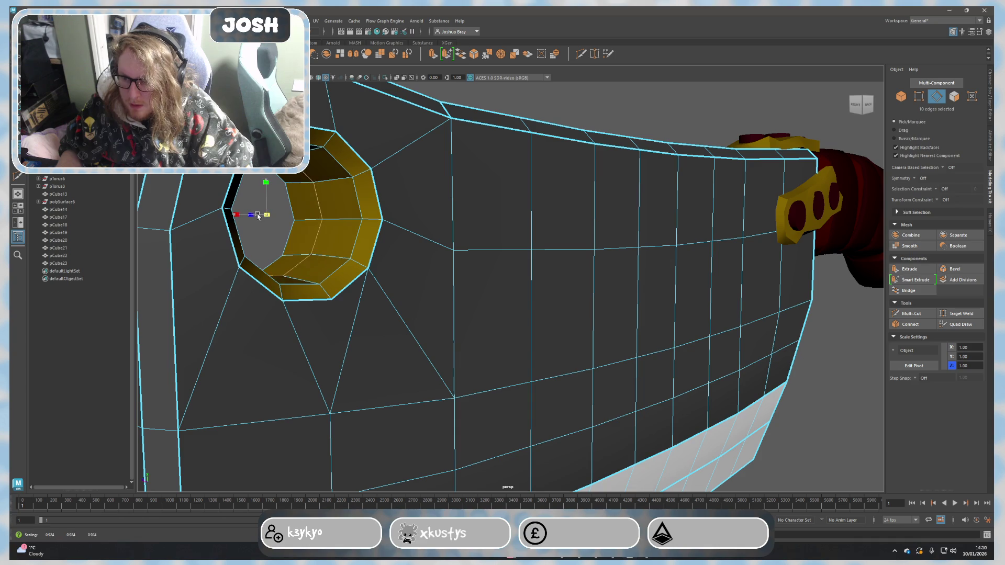
{"action": "left_click_drag", "start_coordinate": [382, 254], "coordinate": [375, 259], "text": "alt"}
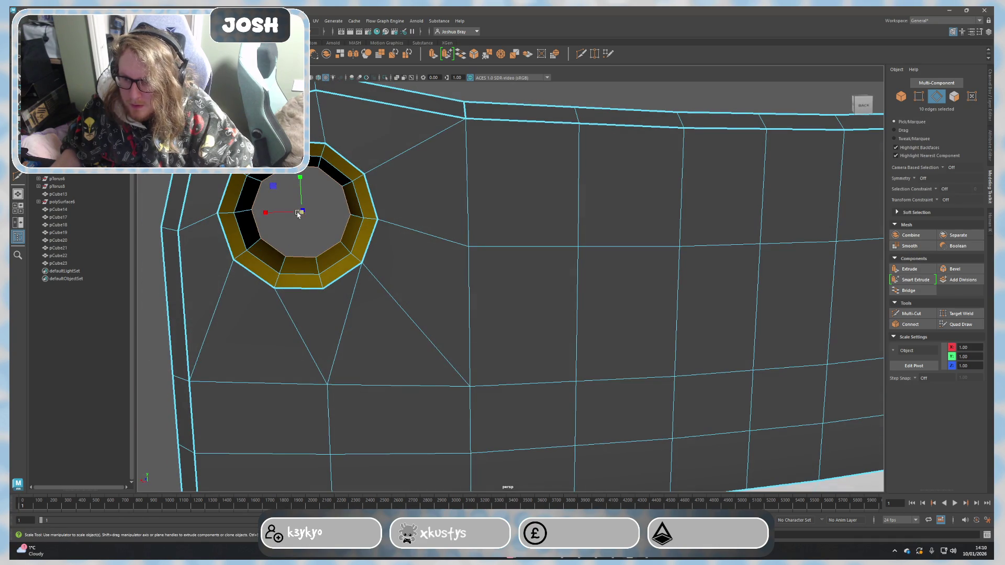
{"action": "scroll", "coordinate": [366, 277], "scroll_direction": "down", "scroll_amount": 3}
Step: Return to object mode and orbit out to view the whole cleaver from the side
{"action": "key", "text": "F8"}
{"action": "scroll", "coordinate": [430, 264], "scroll_direction": "down", "scroll_amount": 3}
{"action": "right_click_drag", "start_coordinate": [482, 202], "coordinate": [498, 175]}
{"action": "mouse_move", "coordinate": [552, 333]}
{"action": "left_mouse_down", "text": "alt"}
{"action": "mouse_move", "coordinate": [665, 329]}
{"action": "mouse_move", "coordinate": [393, 340]}
{"action": "mouse_move", "coordinate": [504, 343]}
{"action": "mouse_move", "coordinate": [434, 355]}
{"action": "mouse_move", "coordinate": [471, 386]}
{"action": "mouse_move", "coordinate": [607, 362]}
{"action": "mouse_move", "coordinate": [578, 363]}
{"action": "left_mouse_up", "text": "alt"}
{"action": "left_click", "coordinate": [393, 341]}
{"action": "left_click", "coordinate": [434, 355]}
{"action": "key", "text": "r"}
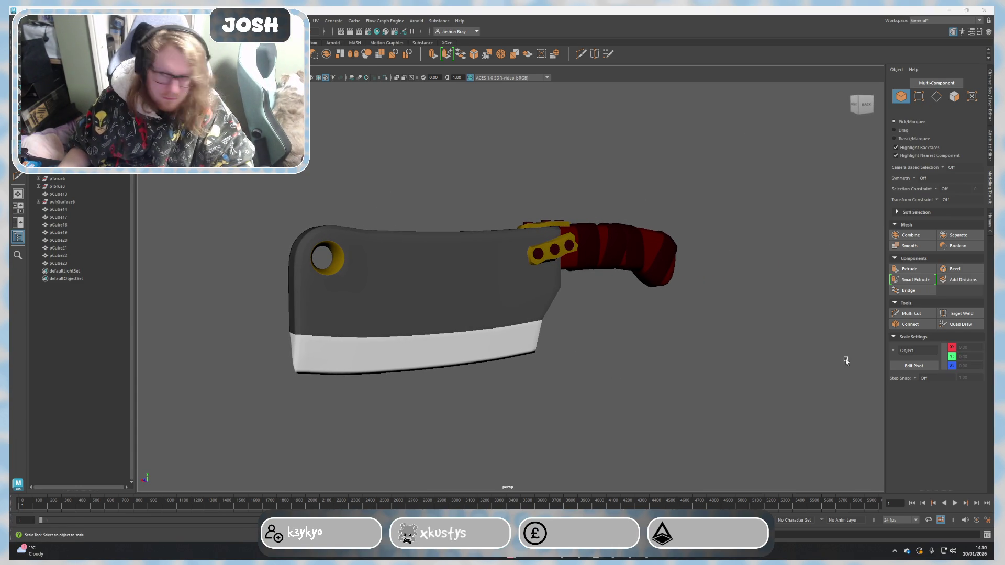
{"action": "mouse_move", "coordinate": [828, 356]}
{"action": "left_mouse_down", "text": "alt"}
{"action": "mouse_move", "coordinate": [605, 350]}
{"action": "mouse_move", "coordinate": [590, 359]}
{"action": "mouse_move", "coordinate": [586, 381]}
{"action": "mouse_move", "coordinate": [496, 347]}
{"action": "mouse_move", "coordinate": [447, 364]}
{"action": "mouse_move", "coordinate": [558, 343]}
{"action": "mouse_move", "coordinate": [590, 352]}
{"action": "mouse_move", "coordinate": [580, 341]}
{"action": "left_mouse_up", "text": "alt"}
{"action": "key", "text": "r"}
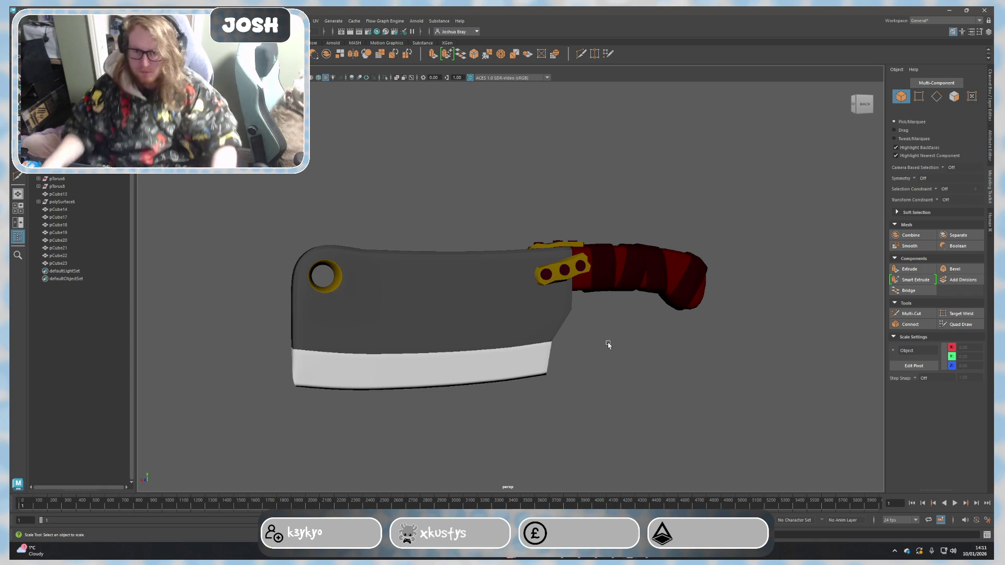
{"action": "left_click", "coordinate": [451, 331]}
{"action": "left_click", "coordinate": [575, 361]}
{"action": "mouse_move", "coordinate": [576, 361]}
{"action": "left_mouse_down", "text": "alt"}
{"action": "mouse_move", "coordinate": [633, 390]}
{"action": "mouse_move", "coordinate": [562, 350]}
{"action": "mouse_move", "coordinate": [516, 341]}
{"action": "mouse_move", "coordinate": [496, 378]}
{"action": "mouse_move", "coordinate": [542, 381]}
{"action": "mouse_move", "coordinate": [511, 395]}
{"action": "mouse_move", "coordinate": [619, 426]}
{"action": "mouse_move", "coordinate": [246, 175]}
{"action": "mouse_move", "coordinate": [550, 307]}
{"action": "left_mouse_up", "text": "alt"}
{"action": "left_click", "coordinate": [445, 321]}
Step: Frame the cleaver and combine the blade, guard plates and handle pieces with Mesh > Combine
{"action": "key", "text": "f"}
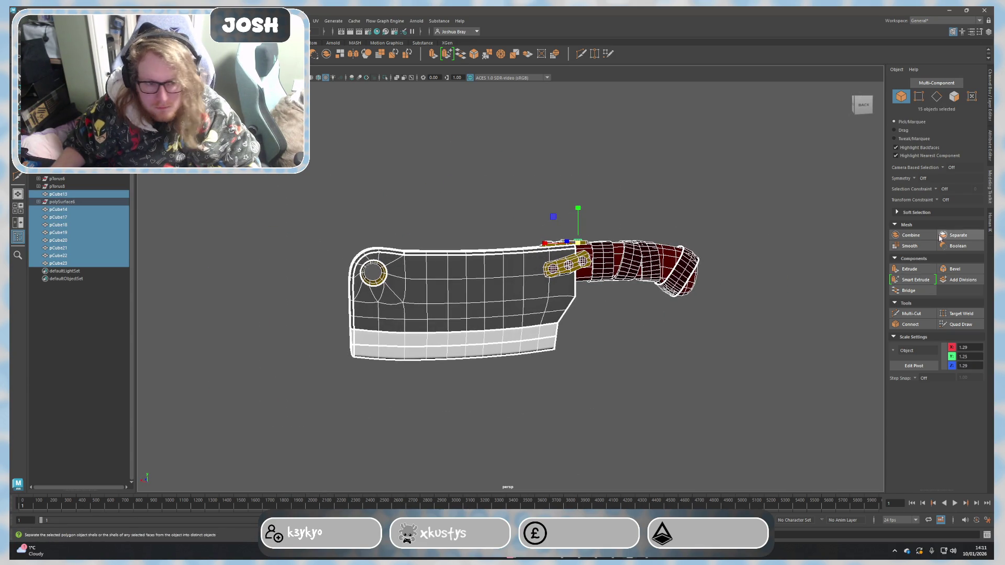
{"action": "left_click", "coordinate": [911, 235]}
{"action": "key", "text": "shift+c"}
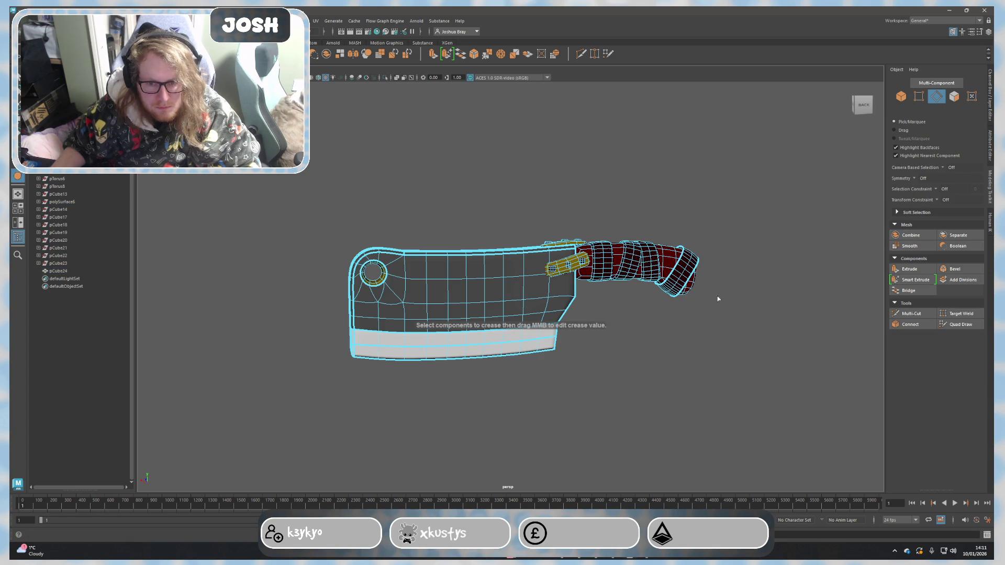
{"action": "right_click_drag", "start_coordinate": [673, 320], "coordinate": [692, 310]}
{"action": "mouse_move", "coordinate": [692, 310]}
{"action": "left_mouse_down", "text": "alt"}
{"action": "mouse_move", "coordinate": [637, 345]}
{"action": "mouse_move", "coordinate": [493, 281]}
{"action": "left_mouse_up", "text": "alt"}
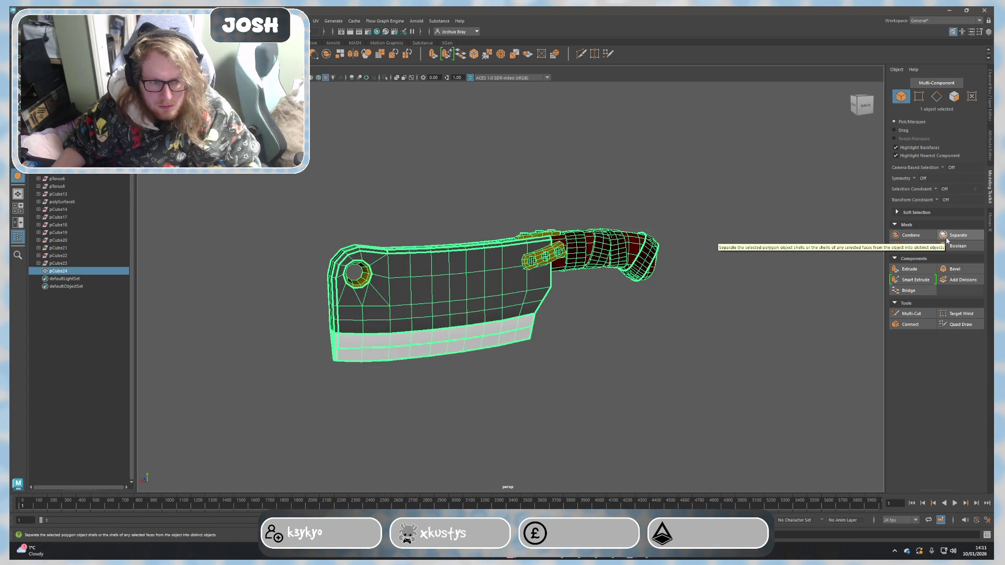
{"action": "scroll", "coordinate": [689, 354], "scroll_direction": "up", "scroll_amount": 3}
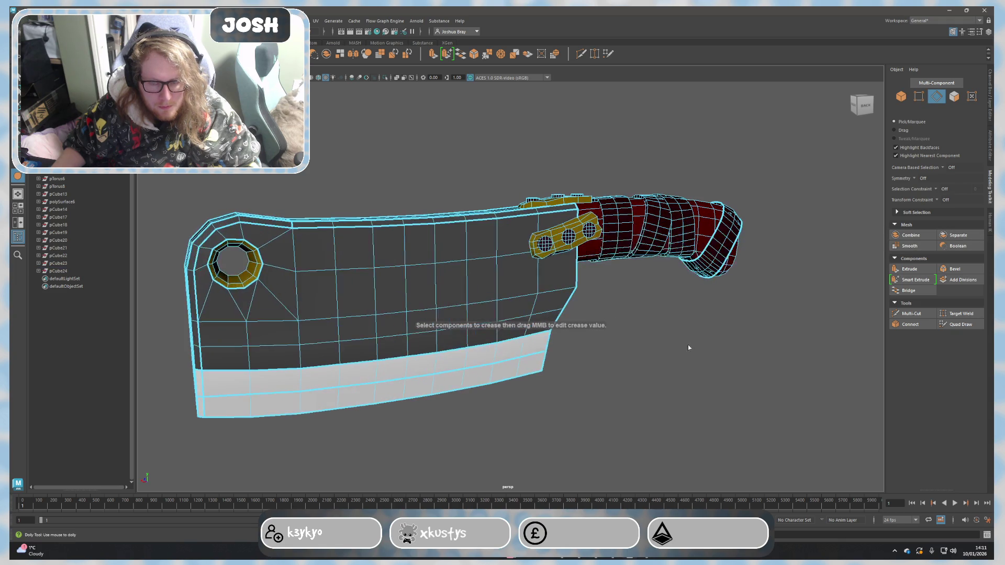
Step: Select the riveted guard plate, the top yellow plate and the blade in Object mode
{"action": "left_click", "coordinate": [554, 234]}
{"action": "scroll", "coordinate": [579, 291], "scroll_direction": "up", "scroll_amount": 5}
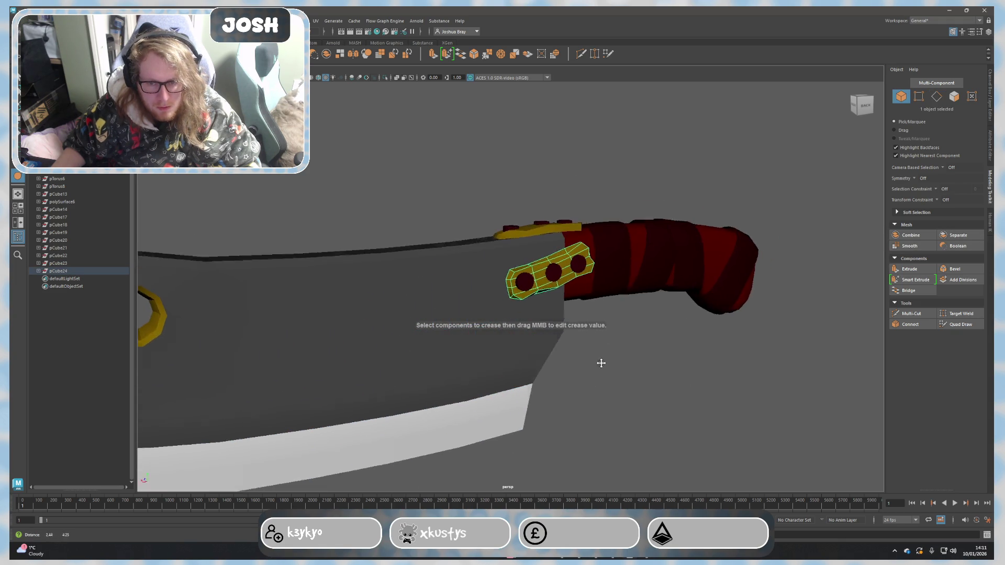
{"action": "scroll", "coordinate": [507, 325], "scroll_direction": "up", "scroll_amount": 2}
{"action": "left_click", "coordinate": [478, 261], "text": "shift"}
{"action": "mouse_move", "coordinate": [478, 261]}
{"action": "left_mouse_down", "text": "alt"}
{"action": "mouse_move", "coordinate": [406, 332]}
{"action": "mouse_move", "coordinate": [769, 240]}
{"action": "mouse_move", "coordinate": [389, 330]}
{"action": "left_mouse_up", "text": "alt"}
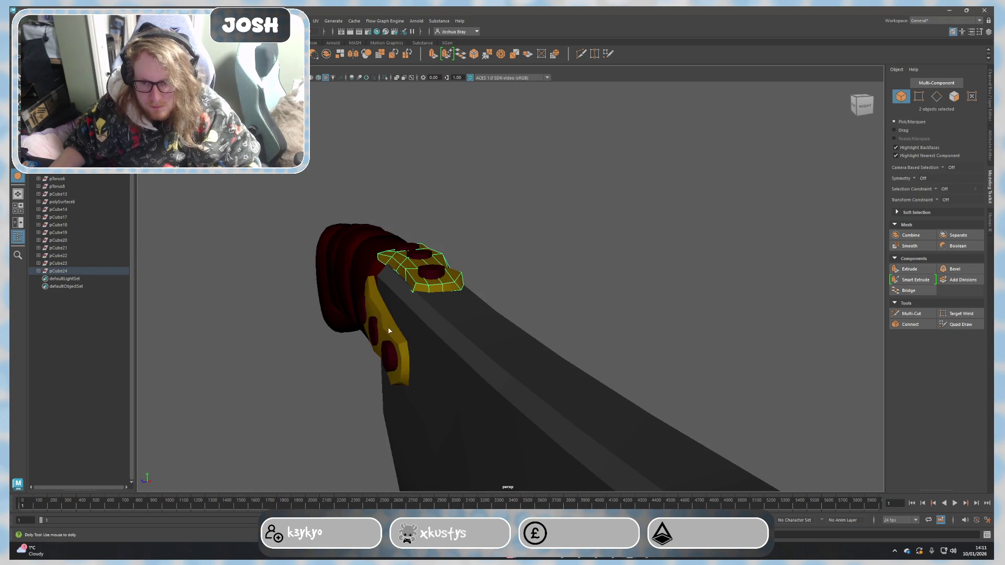
{"action": "right_click", "coordinate": [419, 309]}
{"action": "left_click", "coordinate": [419, 309], "text": "shift"}
{"action": "mouse_move", "coordinate": [419, 307]}
{"action": "right_mouse_down"}
{"action": "mouse_move", "coordinate": [424, 291]}
{"action": "mouse_move", "coordinate": [457, 296]}
{"action": "right_mouse_up"}
{"action": "left_click", "coordinate": [411, 315]}
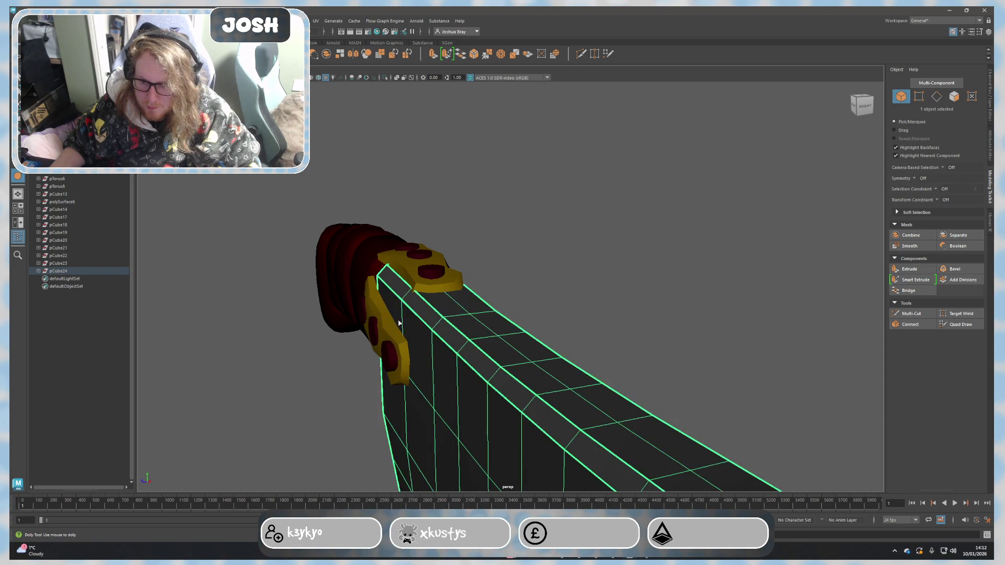
Step: Select both yellow guard plates, switch to edge selection, then clear the selection
{"action": "left_click", "coordinate": [421, 284]}
{"action": "left_click", "coordinate": [393, 325], "text": "shift"}
{"action": "mouse_move", "coordinate": [548, 319]}
{"action": "left_mouse_down", "text": "alt"}
{"action": "mouse_move", "coordinate": [517, 318]}
{"action": "mouse_move", "coordinate": [543, 337]}
{"action": "left_mouse_up", "text": "alt"}
{"action": "right_click", "coordinate": [497, 306]}
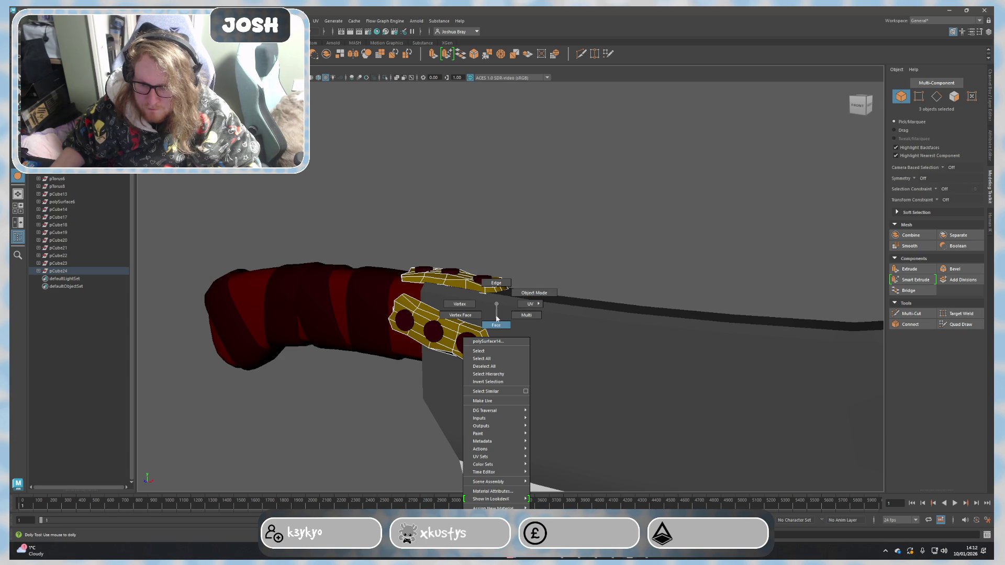
{"action": "left_click", "coordinate": [496, 283]}
{"action": "left_click", "coordinate": [341, 203]}
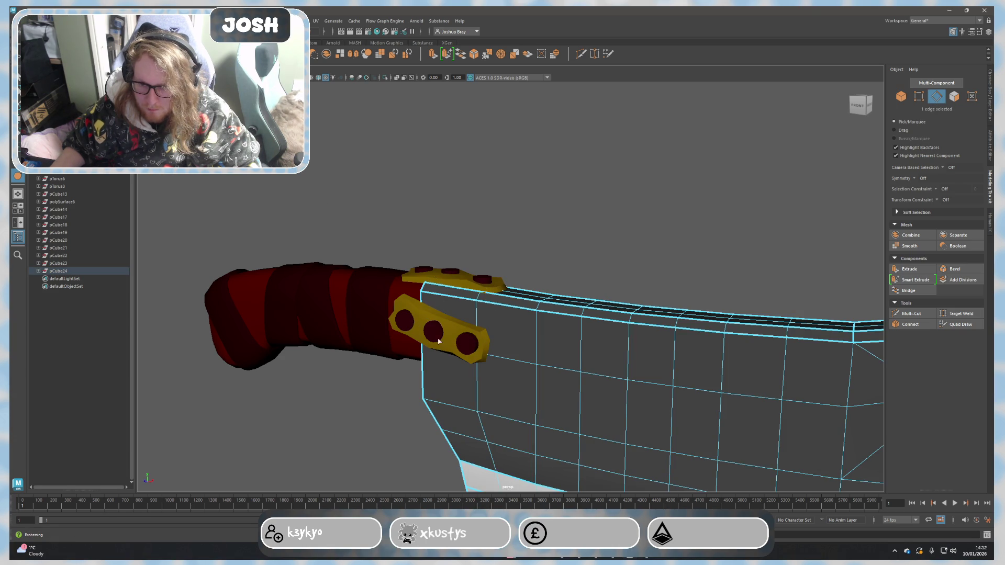
Step: Back in Object mode, reselect the two yellow plates plus another guard plate
{"action": "key", "text": "F8"}
{"action": "left_click", "coordinate": [456, 332]}
{"action": "left_click", "coordinate": [455, 277], "text": "shift"}
{"action": "mouse_move", "coordinate": [455, 277]}
{"action": "left_mouse_down", "text": "alt"}
{"action": "mouse_move", "coordinate": [539, 328]}
{"action": "mouse_move", "coordinate": [511, 293]}
{"action": "mouse_move", "coordinate": [609, 311]}
{"action": "left_mouse_up", "text": "alt"}
{"action": "left_click", "coordinate": [510, 294], "text": "shift"}
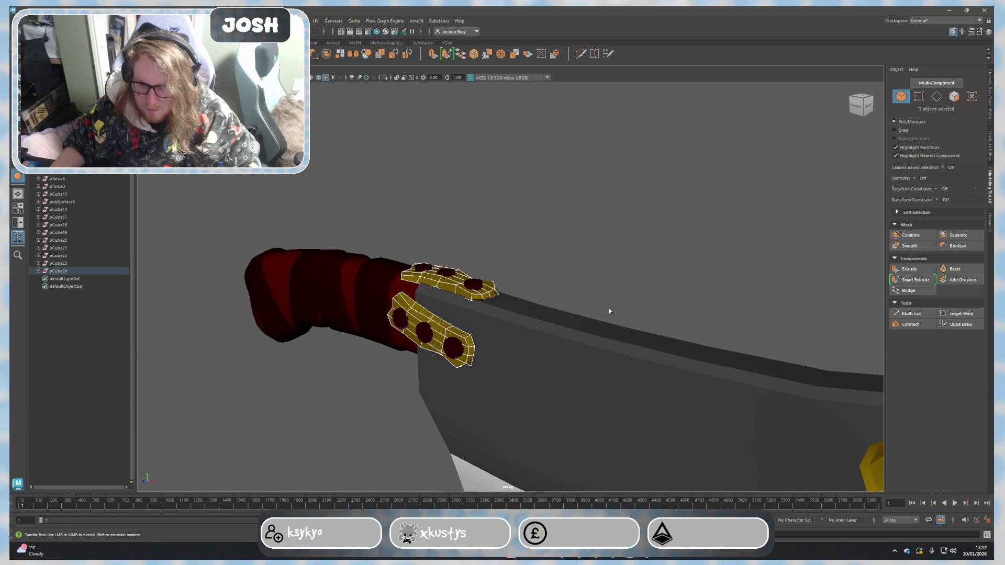
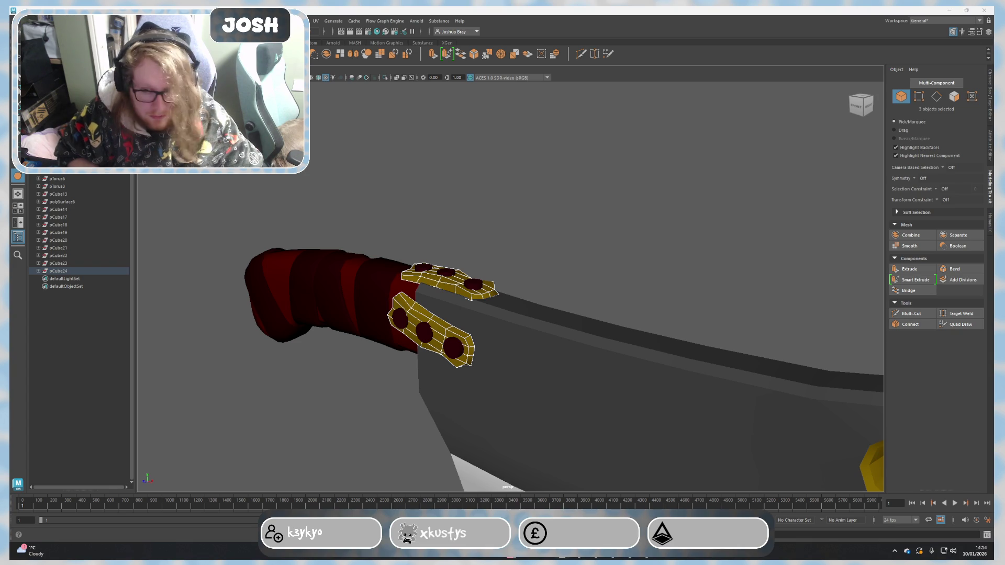
Step: Orbit to the cleaver's far side, zoom out, and turn off Wireframe on Shaded
{"action": "mouse_move", "coordinate": [879, 406]}
{"action": "left_mouse_down", "text": "alt"}
{"action": "mouse_move", "coordinate": [820, 363]}
{"action": "mouse_move", "coordinate": [725, 342]}
{"action": "mouse_move", "coordinate": [774, 330]}
{"action": "mouse_move", "coordinate": [736, 359]}
{"action": "mouse_move", "coordinate": [816, 406]}
{"action": "left_mouse_up", "text": "alt"}
{"action": "scroll", "coordinate": [747, 383], "scroll_direction": "down", "scroll_amount": 3}
{"action": "left_click", "coordinate": [746, 384]}
{"action": "scroll", "coordinate": [746, 388], "scroll_direction": "down", "scroll_amount": 3}
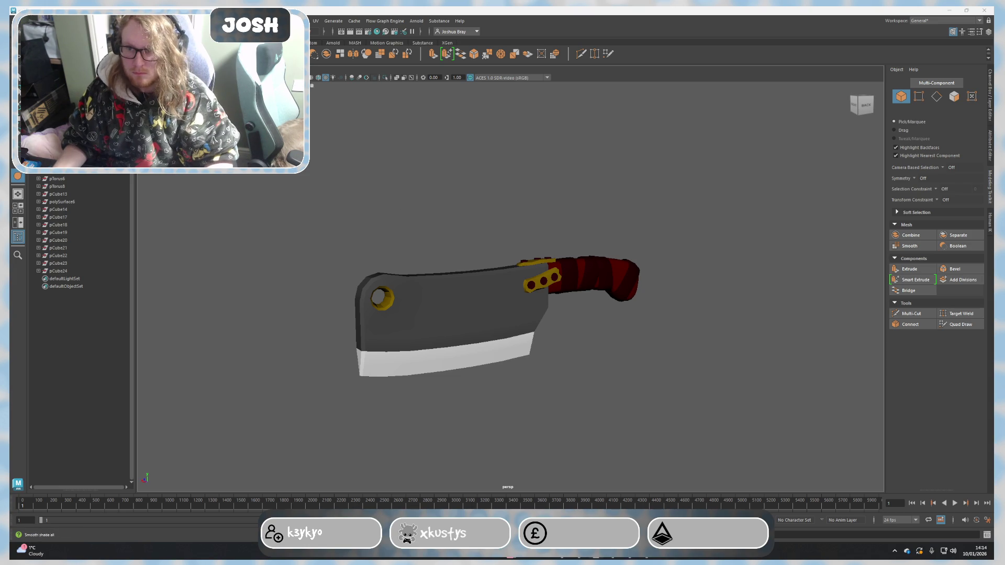
{"action": "left_click", "coordinate": [326, 94]}
{"action": "left_click_drag", "start_coordinate": [750, 314], "coordinate": [753, 321], "text": "alt"}
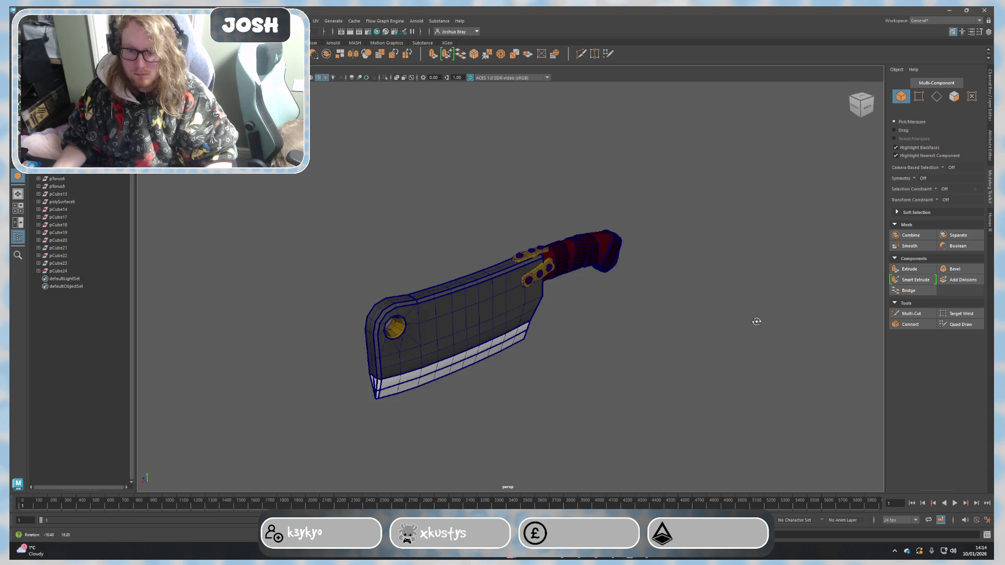
{"action": "left_click", "coordinate": [318, 77]}
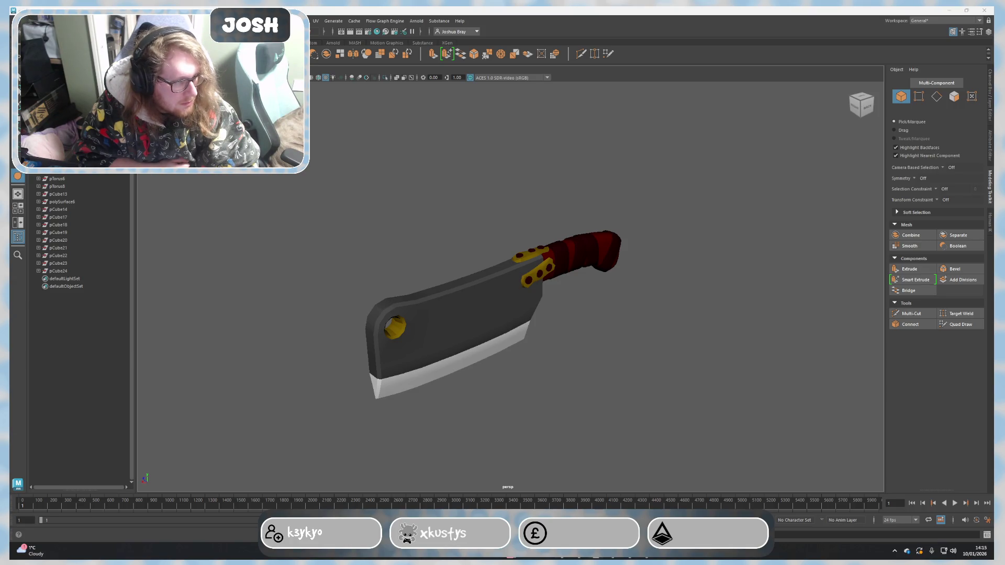
{"action": "key", "text": "super+d"}
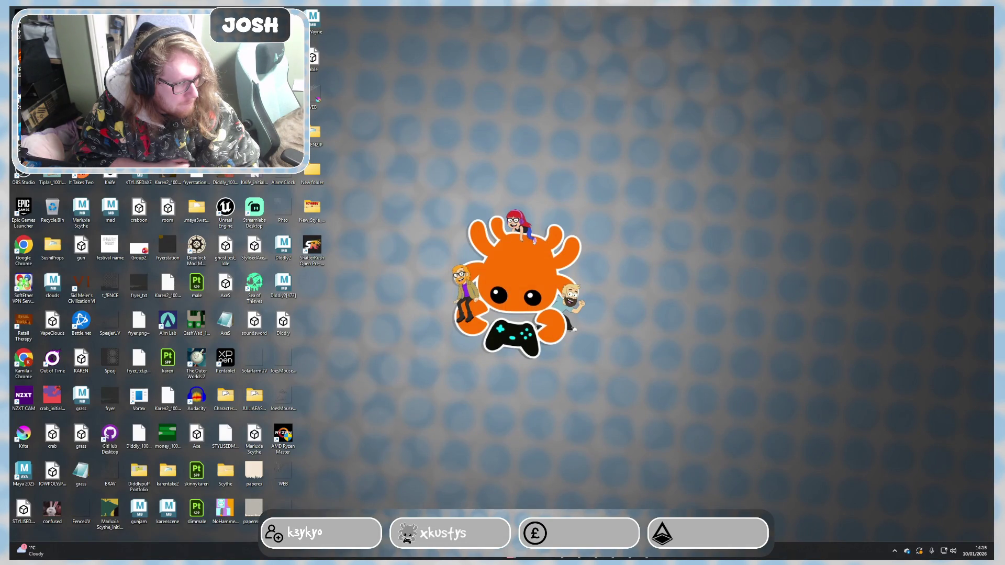
{"action": "key", "text": "super+d"}
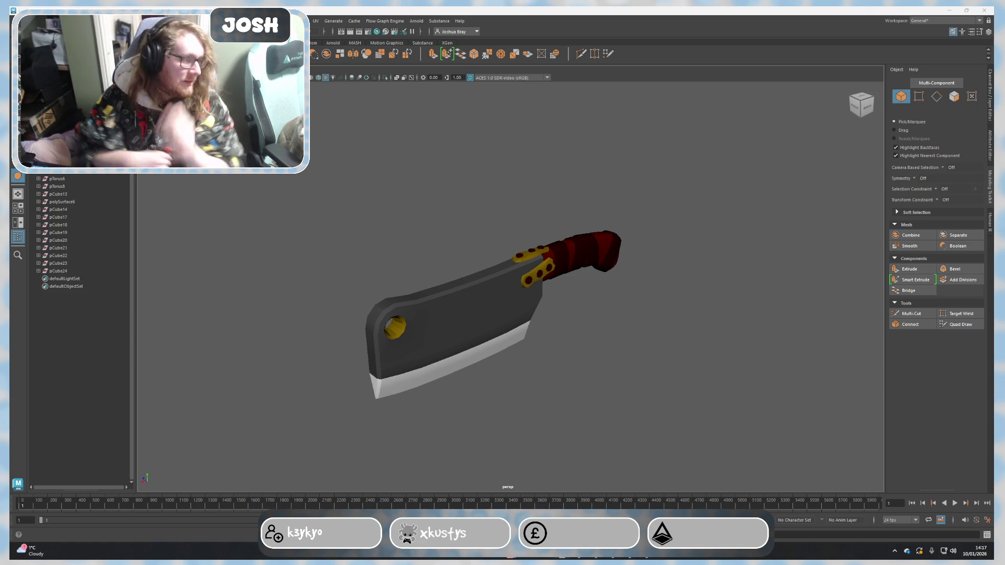
Step: Select the red handle and Multi-Cut a new edge loop near its blade end
{"action": "scroll", "coordinate": [657, 279], "scroll_direction": "up", "scroll_amount": 5}
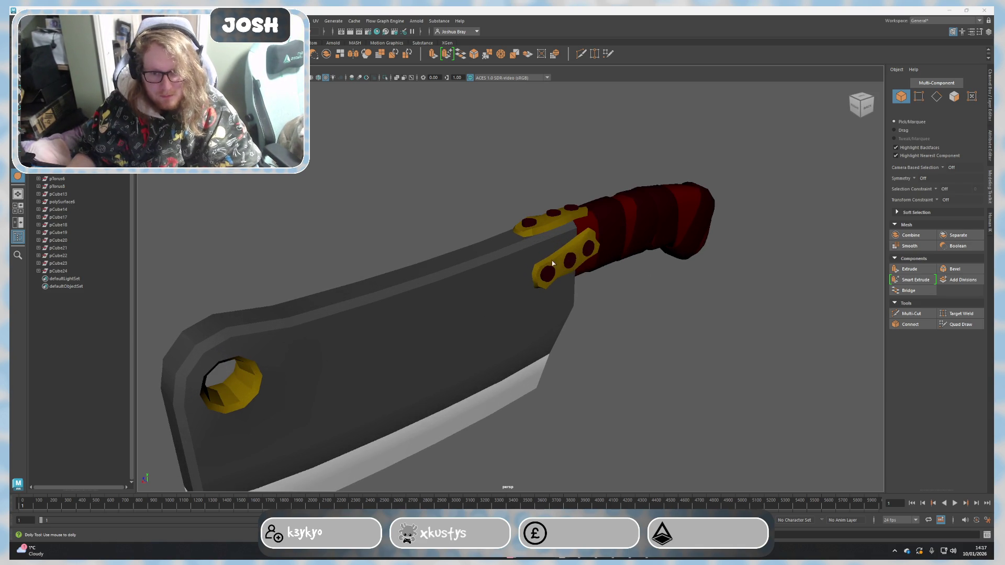
{"action": "scroll", "coordinate": [556, 266], "scroll_direction": "down", "scroll_amount": 3}
{"action": "mouse_move", "coordinate": [556, 266]}
{"action": "left_mouse_down", "text": "alt"}
{"action": "mouse_move", "coordinate": [657, 248]}
{"action": "mouse_move", "coordinate": [677, 372]}
{"action": "mouse_move", "coordinate": [652, 319]}
{"action": "left_mouse_up", "text": "alt"}
{"action": "left_click", "coordinate": [659, 254]}
{"action": "left_click", "coordinate": [703, 259]}
{"action": "left_click", "coordinate": [651, 319]}
{"action": "scroll", "coordinate": [499, 293], "scroll_direction": "up", "scroll_amount": 3}
{"action": "left_click", "coordinate": [911, 315]}
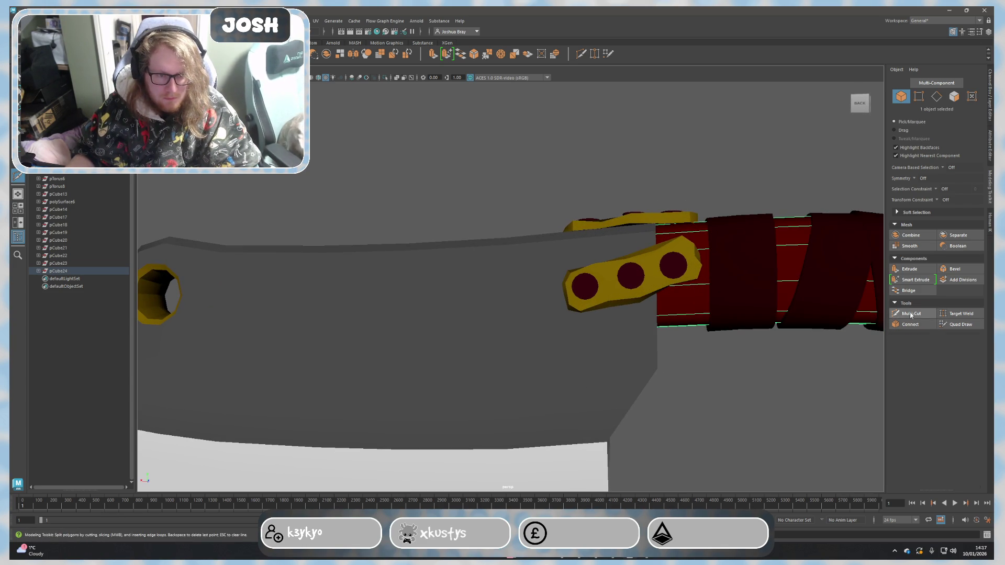
{"action": "left_click", "coordinate": [910, 314]}
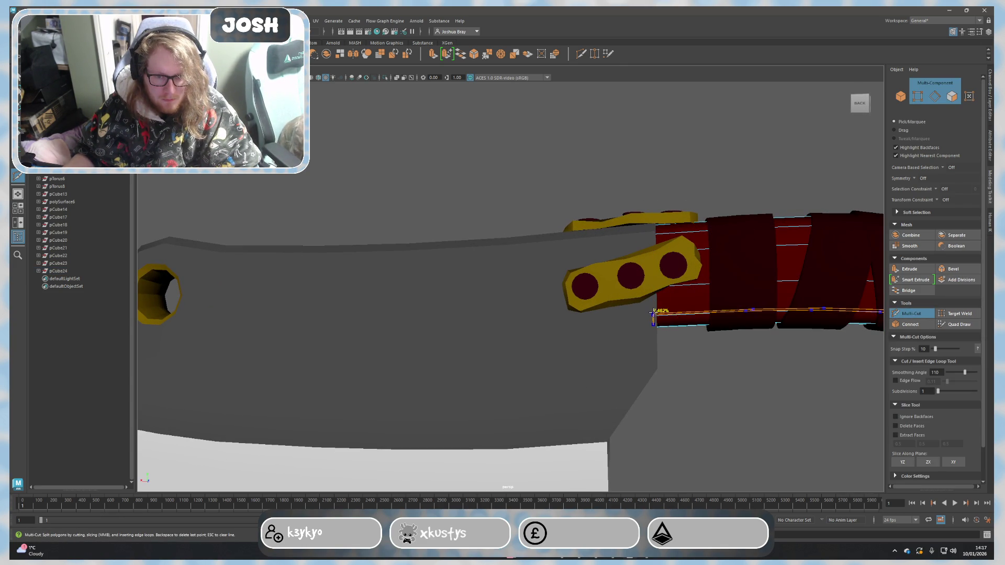
{"action": "left_click", "coordinate": [670, 314], "text": "ctrl"}
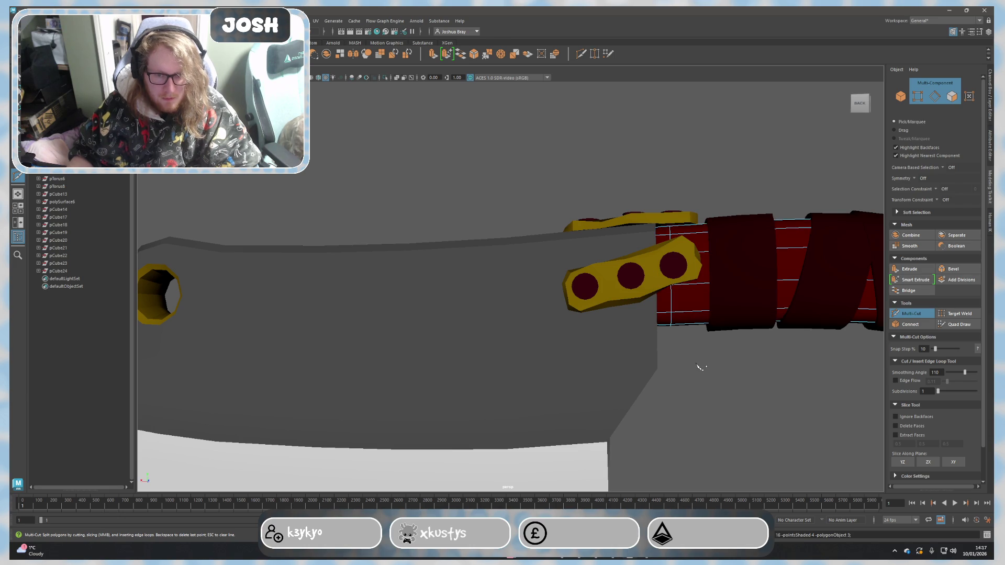
Step: Select the new edge loop and slide it toward the blade to X -21.23
{"action": "scroll", "coordinate": [704, 365], "scroll_direction": "up", "scroll_amount": 3}
{"action": "middle_click_drag", "start_coordinate": [707, 365], "coordinate": [502, 352], "text": "alt"}
{"action": "right_click_drag", "start_coordinate": [529, 325], "coordinate": [521, 298]}
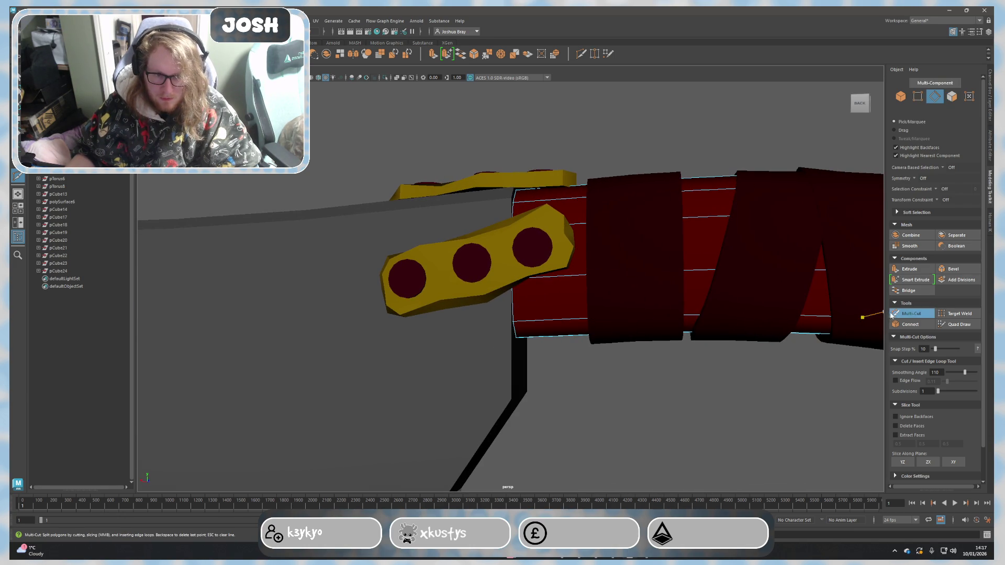
{"action": "left_click", "coordinate": [890, 314]}
{"action": "double_click", "coordinate": [512, 301]}
{"action": "key", "text": "w"}
{"action": "left_click_drag", "start_coordinate": [507, 272], "coordinate": [492, 273]}
Step: Turn off smooth preview and toggle X-Ray on and off while framing the whole cleaver
{"action": "key", "text": "1"}
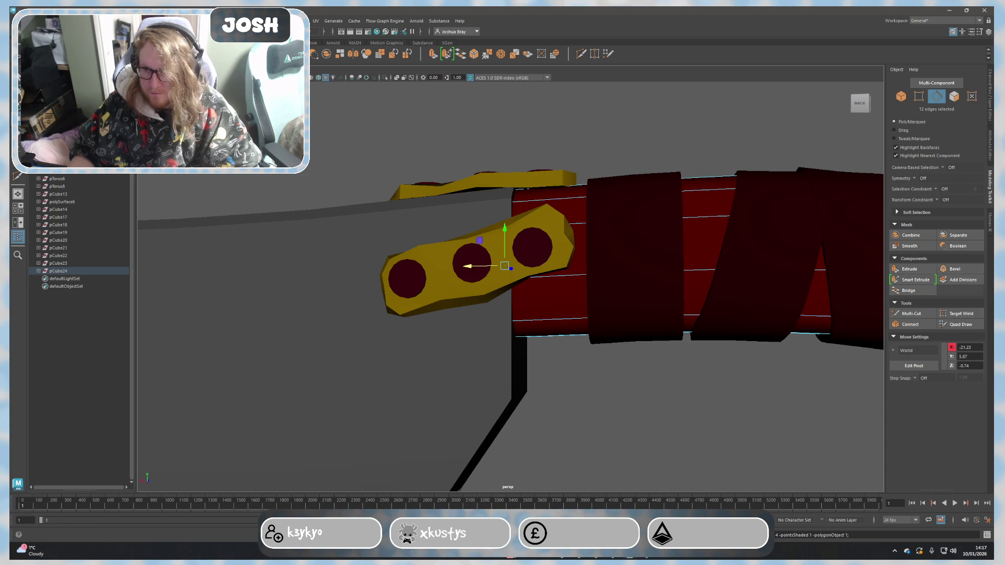
{"action": "left_click", "coordinate": [159, 69]}
{"action": "left_click", "coordinate": [178, 172]}
{"action": "mouse_move", "coordinate": [361, 281]}
{"action": "left_mouse_down", "text": "alt"}
{"action": "mouse_move", "coordinate": [464, 314]}
{"action": "mouse_move", "coordinate": [431, 294]}
{"action": "mouse_move", "coordinate": [465, 327]}
{"action": "mouse_move", "coordinate": [471, 352]}
{"action": "left_mouse_up", "text": "alt"}
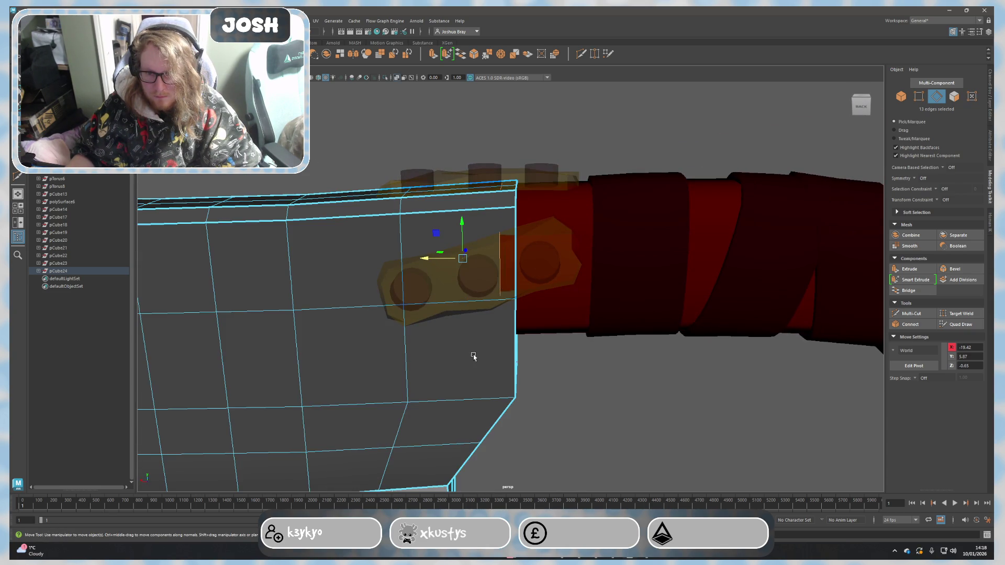
{"action": "left_click", "coordinate": [160, 68]}
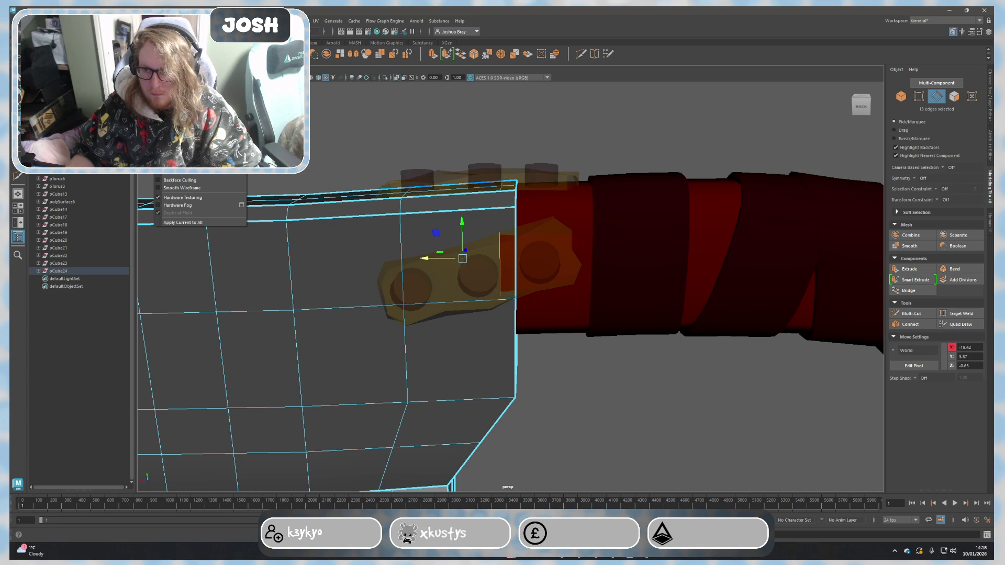
{"action": "left_click", "coordinate": [178, 172]}
{"action": "left_click", "coordinate": [572, 355]}
{"action": "scroll", "coordinate": [572, 354], "scroll_direction": "down", "scroll_amount": 5}
{"action": "left_click_drag", "start_coordinate": [572, 354], "coordinate": [573, 368], "text": "alt"}
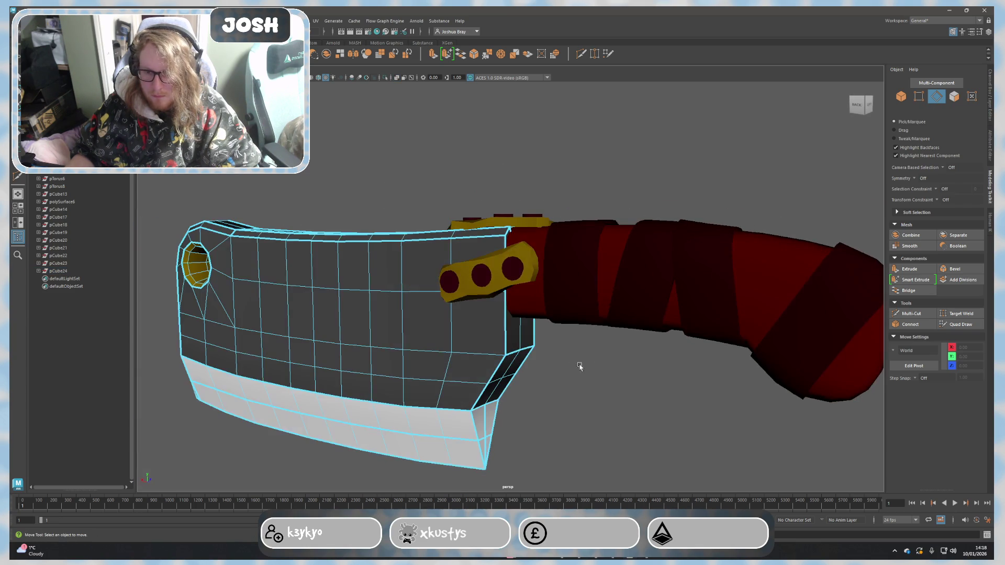
{"action": "scroll", "coordinate": [677, 384], "scroll_direction": "down", "scroll_amount": 3}
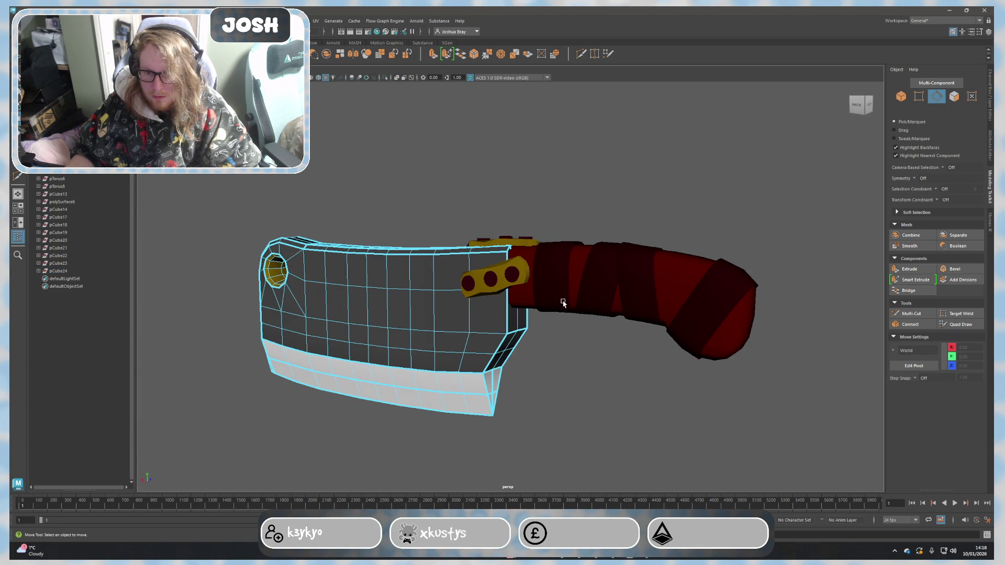
{"action": "right_click_drag", "start_coordinate": [563, 304], "coordinate": [588, 292]}
{"action": "left_click", "coordinate": [608, 388]}
Step: Re-enable X-Ray, select the handle, and turn on Wireframe on Shaded
{"action": "left_click", "coordinate": [163, 67]}
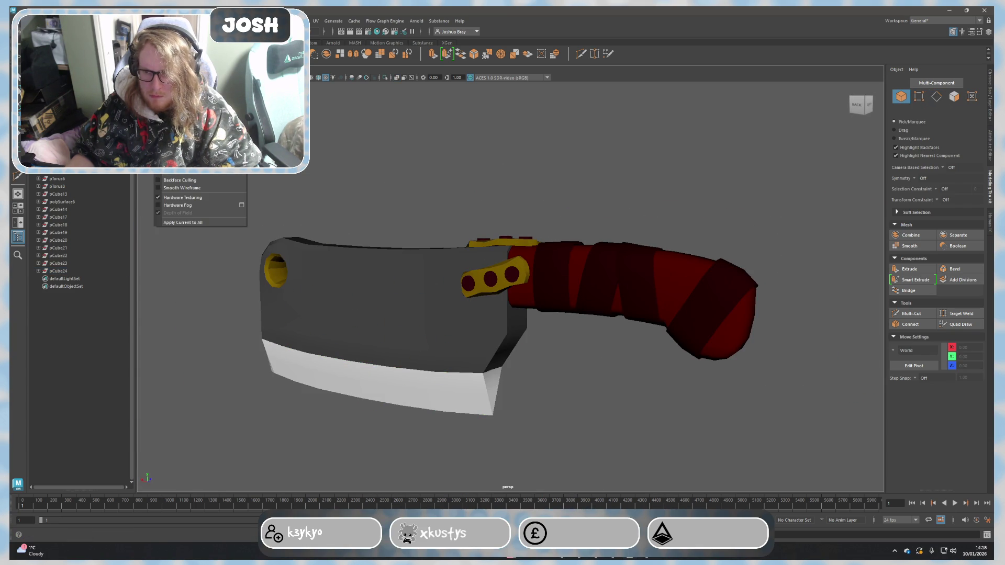
{"action": "left_click", "coordinate": [172, 156]}
{"action": "scroll", "coordinate": [516, 329], "scroll_direction": "up", "scroll_amount": 3}
{"action": "left_click", "coordinate": [495, 296]}
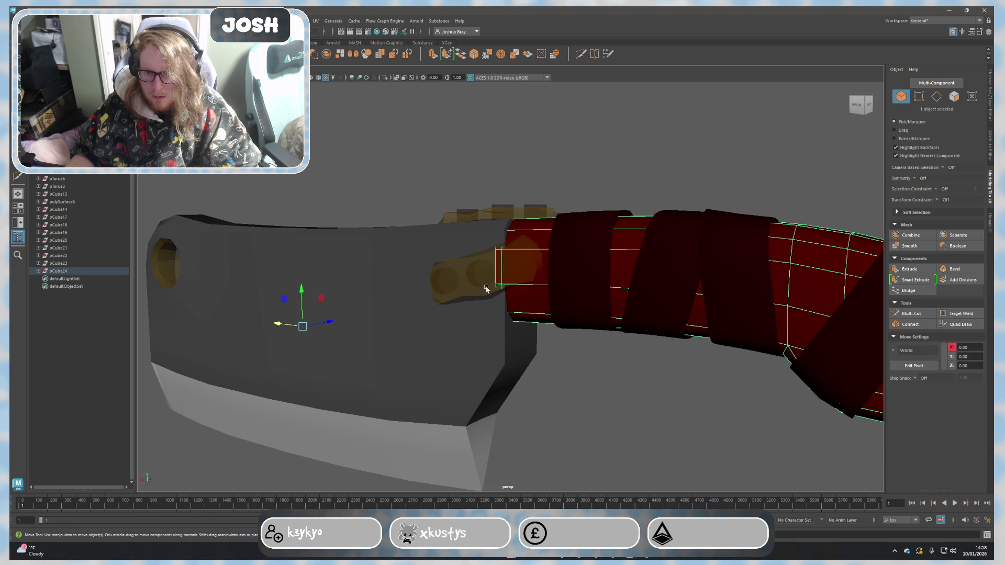
{"action": "left_click", "coordinate": [319, 77]}
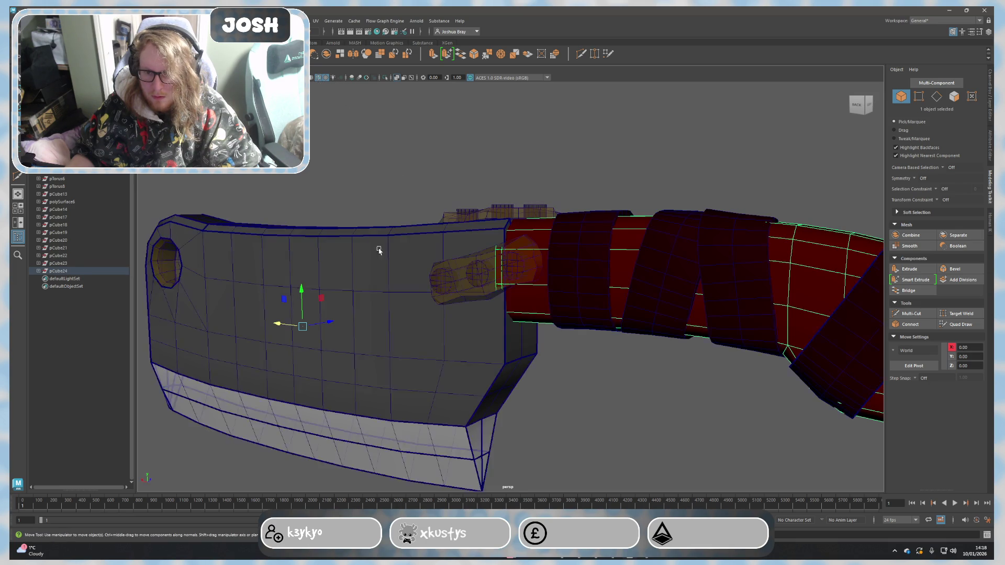
Step: Add the handle's three wrap bands to the selection
{"action": "scroll", "coordinate": [506, 310], "scroll_direction": "up", "scroll_amount": 5}
{"action": "mouse_move", "coordinate": [487, 303]}
{"action": "left_mouse_down", "text": "alt"}
{"action": "mouse_move", "coordinate": [554, 327]}
{"action": "mouse_move", "coordinate": [583, 362]}
{"action": "mouse_move", "coordinate": [581, 354]}
{"action": "mouse_move", "coordinate": [705, 340]}
{"action": "mouse_move", "coordinate": [607, 362]}
{"action": "left_mouse_up", "text": "alt"}
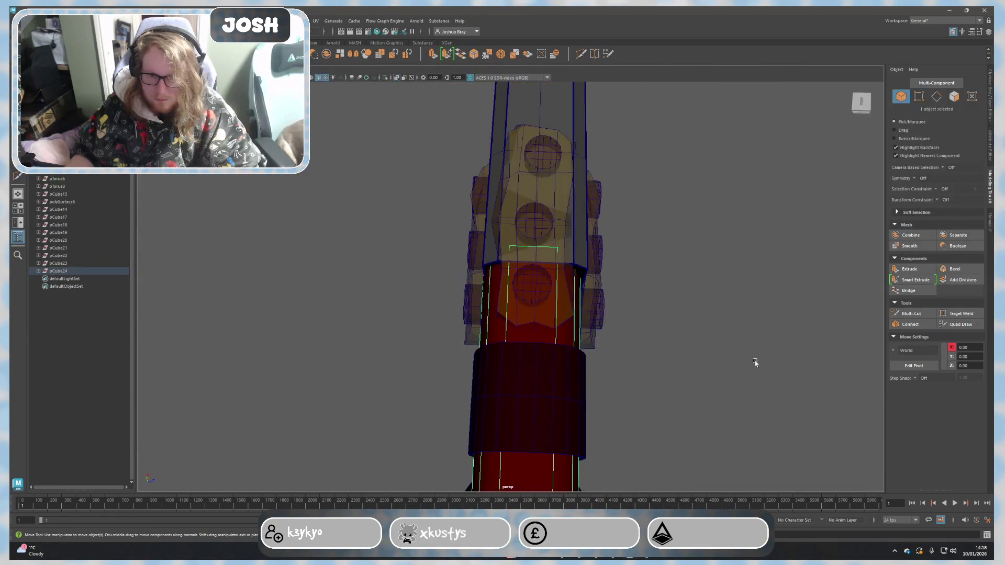
{"action": "left_click", "coordinate": [524, 397], "text": "shift"}
{"action": "left_click", "coordinate": [526, 366], "text": "shift"}
{"action": "right_click_drag", "start_coordinate": [526, 367], "coordinate": [582, 345], "text": "alt"}
{"action": "left_click", "coordinate": [529, 282], "text": "shift"}
{"action": "mouse_move", "coordinate": [529, 282]}
{"action": "right_mouse_down", "text": "alt"}
{"action": "mouse_move", "coordinate": [564, 321]}
{"action": "mouse_move", "coordinate": [663, 139]}
{"action": "right_mouse_up", "text": "alt"}
{"action": "mouse_move", "coordinate": [663, 139]}
{"action": "left_mouse_down", "text": "alt"}
{"action": "mouse_move", "coordinate": [592, 355]}
{"action": "mouse_move", "coordinate": [498, 358]}
{"action": "mouse_move", "coordinate": [388, 308]}
{"action": "mouse_move", "coordinate": [417, 336]}
{"action": "mouse_move", "coordinate": [544, 343]}
{"action": "mouse_move", "coordinate": [539, 268]}
{"action": "mouse_move", "coordinate": [532, 325]}
{"action": "mouse_move", "coordinate": [526, 266]}
{"action": "left_mouse_up", "text": "alt"}
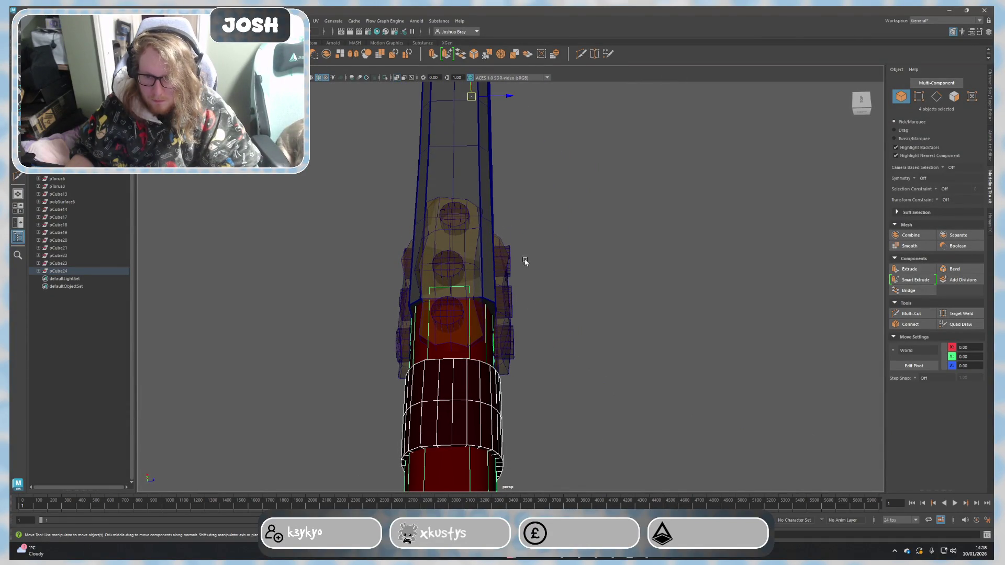
Step: Nudge the handle and wrap bands 0.03 units along Z, then deselect
{"action": "left_click", "coordinate": [510, 100]}
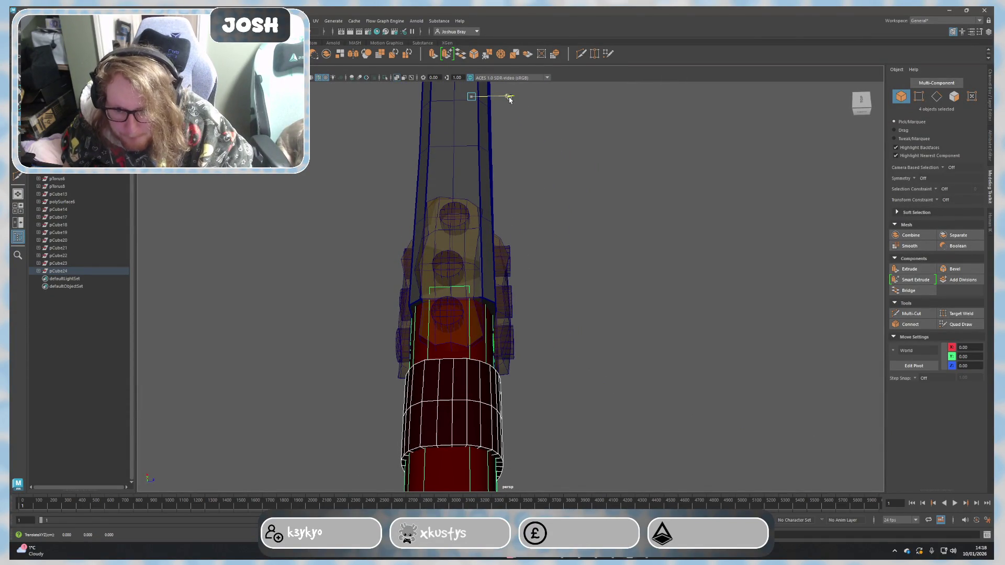
{"action": "left_click_drag", "start_coordinate": [509, 100], "coordinate": [510, 99]}
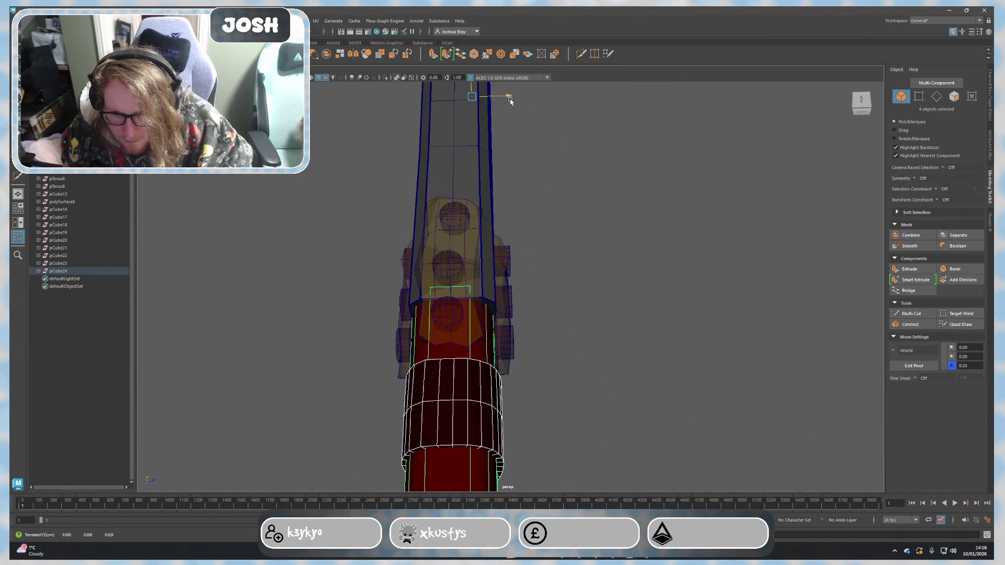
{"action": "left_click", "coordinate": [588, 251]}
{"action": "mouse_move", "coordinate": [587, 252]}
{"action": "left_mouse_down", "text": "alt"}
{"action": "mouse_move", "coordinate": [613, 296]}
{"action": "mouse_move", "coordinate": [558, 278]}
{"action": "mouse_move", "coordinate": [598, 323]}
{"action": "left_mouse_up", "text": "alt"}
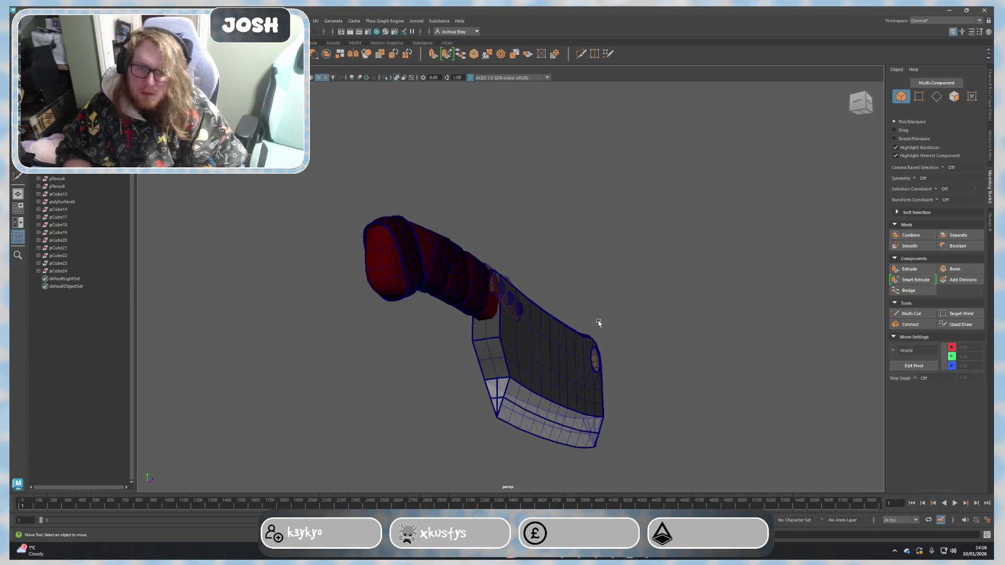
Step: Inspect the handle from several angles, reselecting it with its wrap bands and top cap
{"action": "mouse_move", "coordinate": [597, 328]}
{"action": "left_mouse_down", "text": "alt"}
{"action": "mouse_move", "coordinate": [655, 346]}
{"action": "mouse_move", "coordinate": [718, 330]}
{"action": "mouse_move", "coordinate": [740, 340]}
{"action": "mouse_move", "coordinate": [620, 377]}
{"action": "left_mouse_up", "text": "alt"}
{"action": "scroll", "coordinate": [565, 359], "scroll_direction": "up", "scroll_amount": 5}
{"action": "mouse_move", "coordinate": [567, 359]}
{"action": "left_mouse_down", "text": "alt"}
{"action": "mouse_move", "coordinate": [587, 377]}
{"action": "mouse_move", "coordinate": [505, 358]}
{"action": "mouse_move", "coordinate": [464, 395]}
{"action": "mouse_move", "coordinate": [392, 380]}
{"action": "mouse_move", "coordinate": [384, 399]}
{"action": "mouse_move", "coordinate": [400, 359]}
{"action": "mouse_move", "coordinate": [485, 314]}
{"action": "left_mouse_up", "text": "alt"}
{"action": "left_click", "coordinate": [466, 242]}
{"action": "mouse_move", "coordinate": [466, 242]}
{"action": "left_mouse_down", "text": "alt"}
{"action": "mouse_move", "coordinate": [538, 385]}
{"action": "mouse_move", "coordinate": [538, 274]}
{"action": "mouse_move", "coordinate": [556, 224]}
{"action": "left_mouse_up", "text": "alt"}
{"action": "left_click", "coordinate": [538, 274], "text": "shift"}
{"action": "left_click", "coordinate": [534, 158], "text": "shift"}
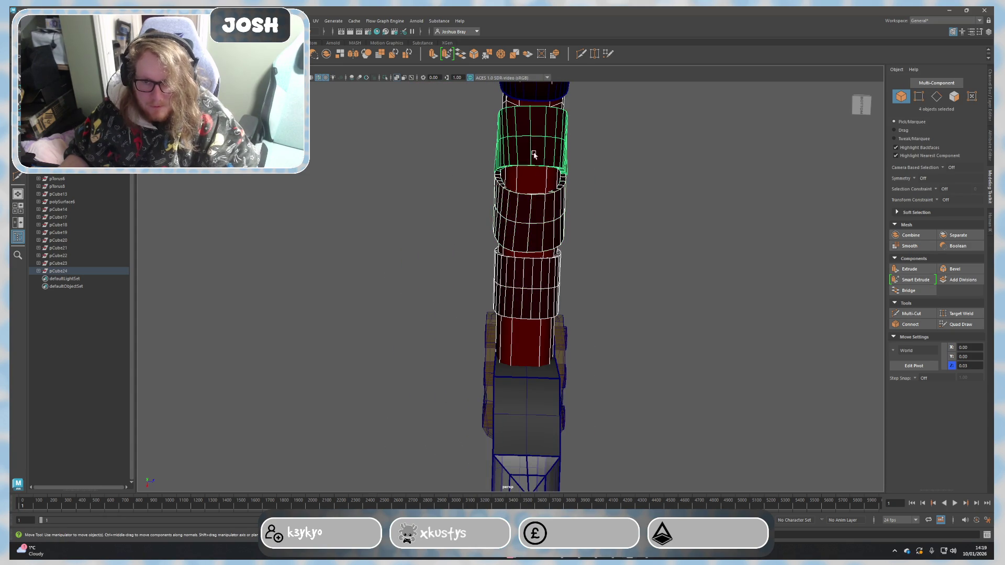
{"action": "left_click", "coordinate": [541, 91], "text": "shift"}
{"action": "mouse_move", "coordinate": [541, 90]}
{"action": "left_mouse_down", "text": "alt"}
{"action": "mouse_move", "coordinate": [621, 341]}
{"action": "mouse_move", "coordinate": [590, 278]}
{"action": "mouse_move", "coordinate": [579, 381]}
{"action": "mouse_move", "coordinate": [563, 237]}
{"action": "mouse_move", "coordinate": [534, 448]}
{"action": "left_mouse_up", "text": "alt"}
{"action": "left_click", "coordinate": [605, 359]}
{"action": "mouse_move", "coordinate": [605, 359]}
{"action": "left_mouse_down", "text": "alt"}
{"action": "mouse_move", "coordinate": [543, 381]}
{"action": "mouse_move", "coordinate": [531, 410]}
{"action": "mouse_move", "coordinate": [645, 416]}
{"action": "mouse_move", "coordinate": [718, 370]}
{"action": "mouse_move", "coordinate": [695, 379]}
{"action": "left_mouse_up", "text": "alt"}
{"action": "scroll", "coordinate": [618, 346], "scroll_direction": "up", "scroll_amount": 3}
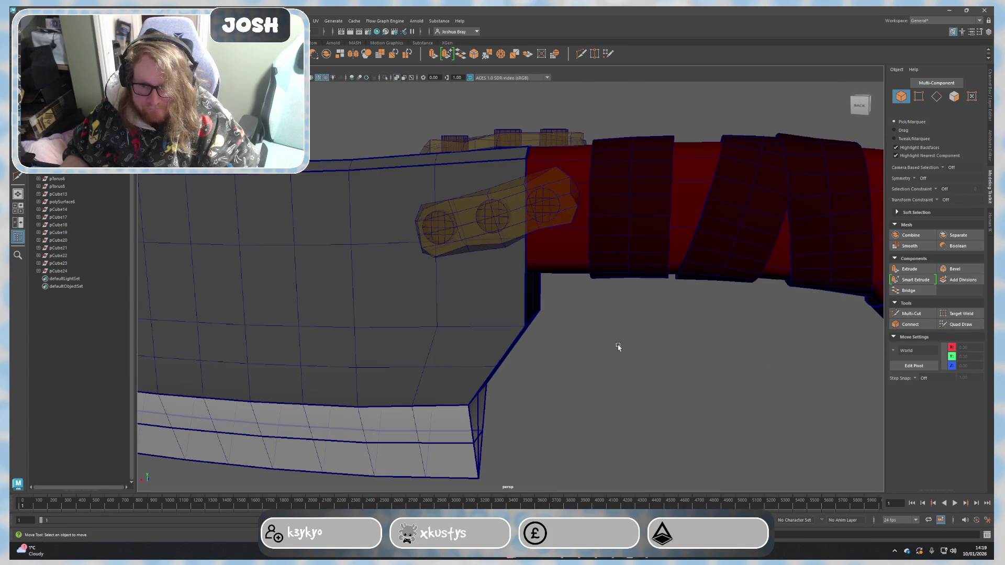
Step: Turn off X-Ray shading and step back to an earlier camera view
{"action": "left_click_drag", "start_coordinate": [623, 329], "coordinate": [580, 325], "text": "alt"}
{"action": "left_click", "coordinate": [163, 68]}
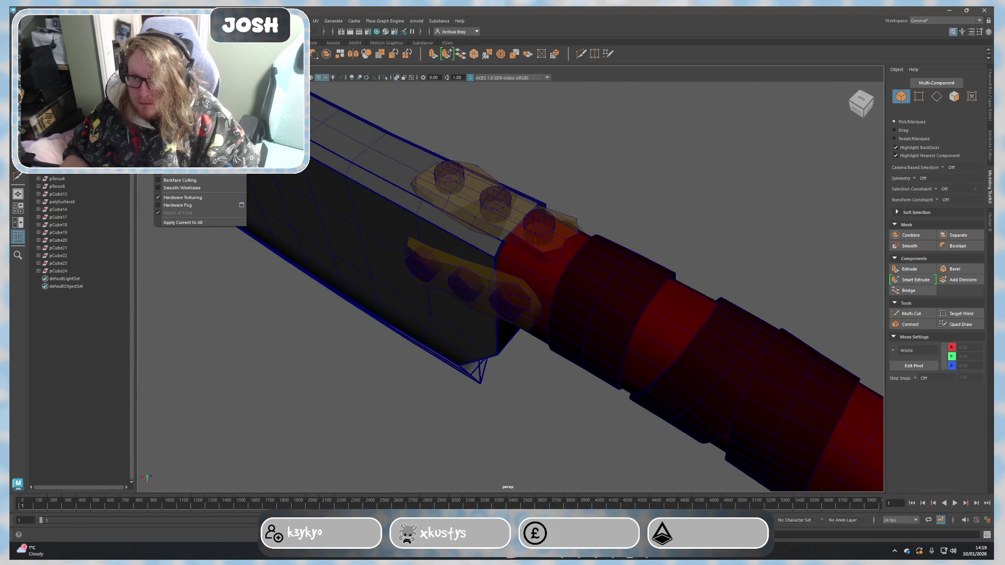
{"action": "left_click", "coordinate": [178, 157]}
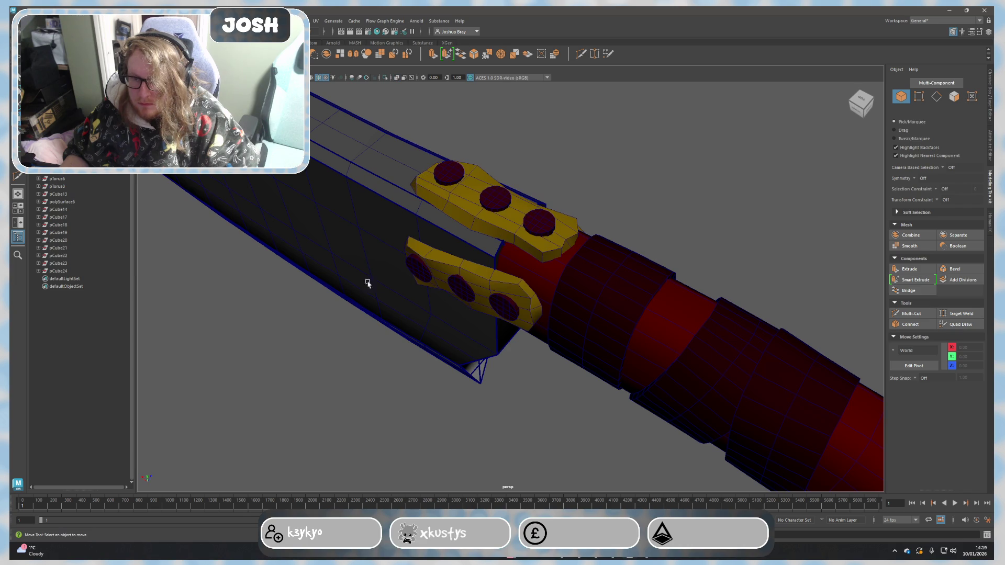
{"action": "key", "text": "bracketleft"}
{"action": "key", "text": "bracketleft"}
{"action": "key", "text": "bracketleft"}
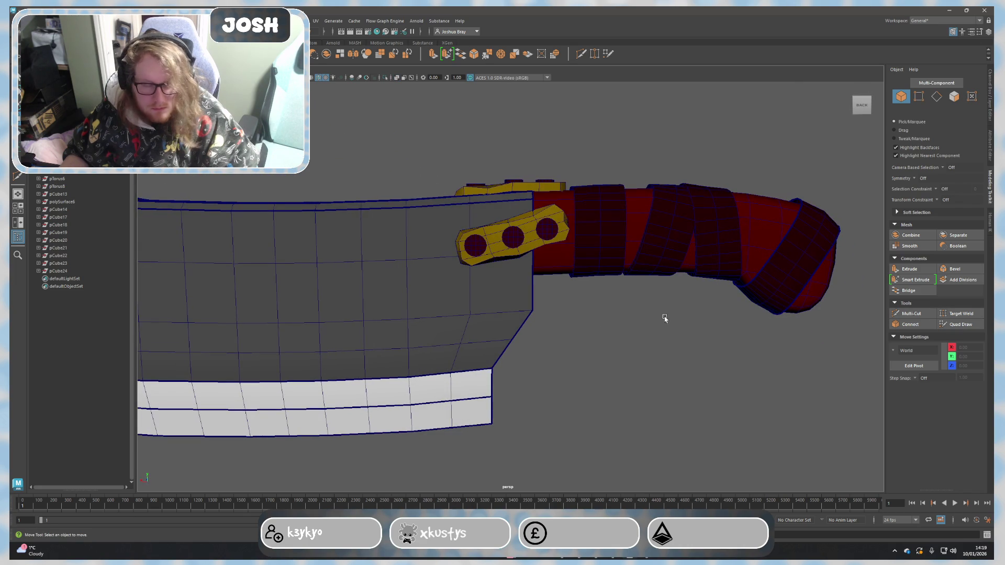
Step: Select the bolster plate's edge loops and crease them with the Crease Tool
{"action": "left_click", "coordinate": [533, 245]}
{"action": "key", "text": "bracketright"}
{"action": "key", "text": "bracketright"}
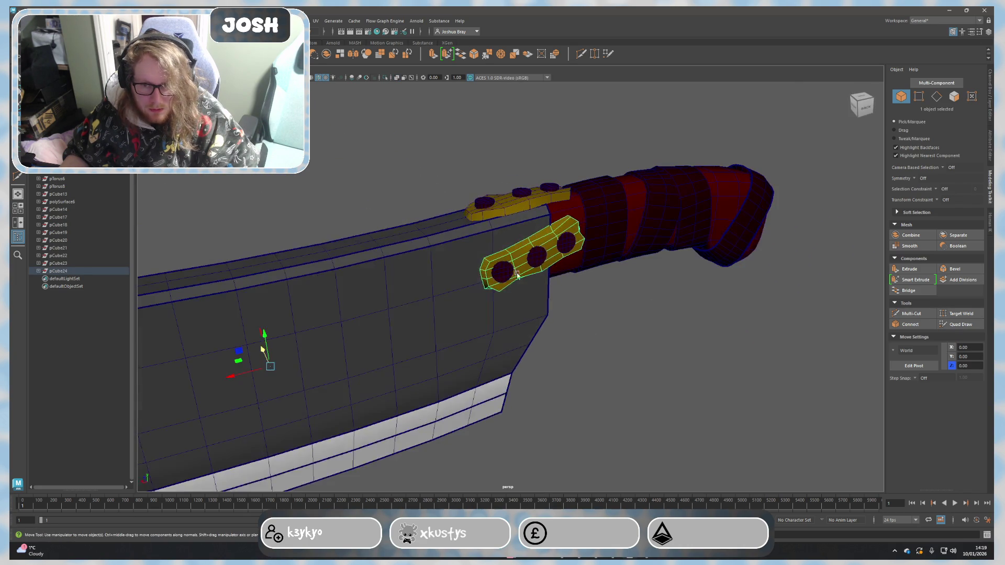
{"action": "double_click", "coordinate": [536, 240]}
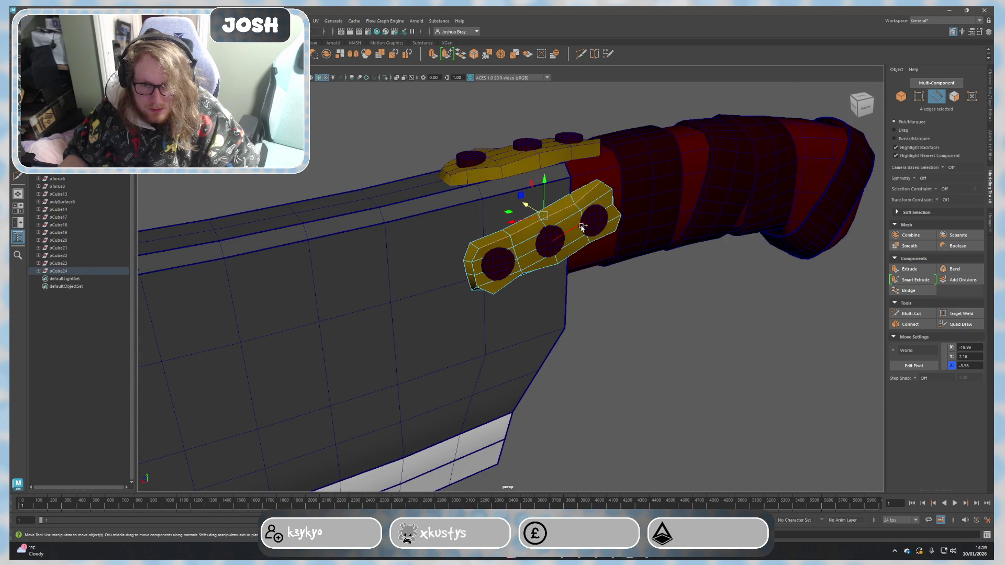
{"action": "double_click", "coordinate": [611, 198], "text": "shift"}
{"action": "left_click_drag", "start_coordinate": [601, 237], "coordinate": [559, 233], "text": "alt"}
{"action": "double_click", "coordinate": [558, 230], "text": "shift"}
{"action": "left_click_drag", "start_coordinate": [457, 258], "coordinate": [501, 270], "text": "alt"}
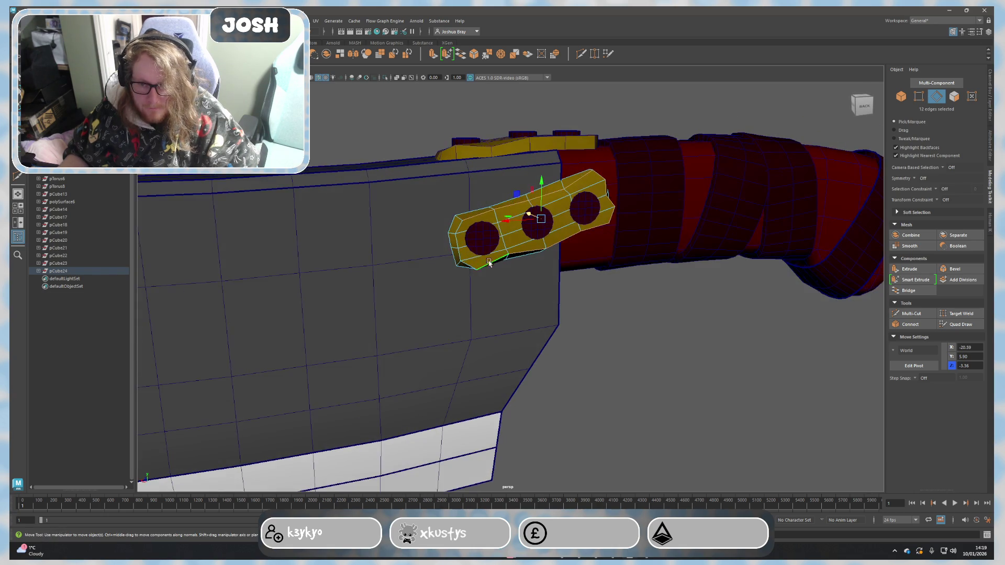
{"action": "double_click", "coordinate": [458, 256], "text": "shift"}
{"action": "double_click", "coordinate": [450, 229], "text": "shift"}
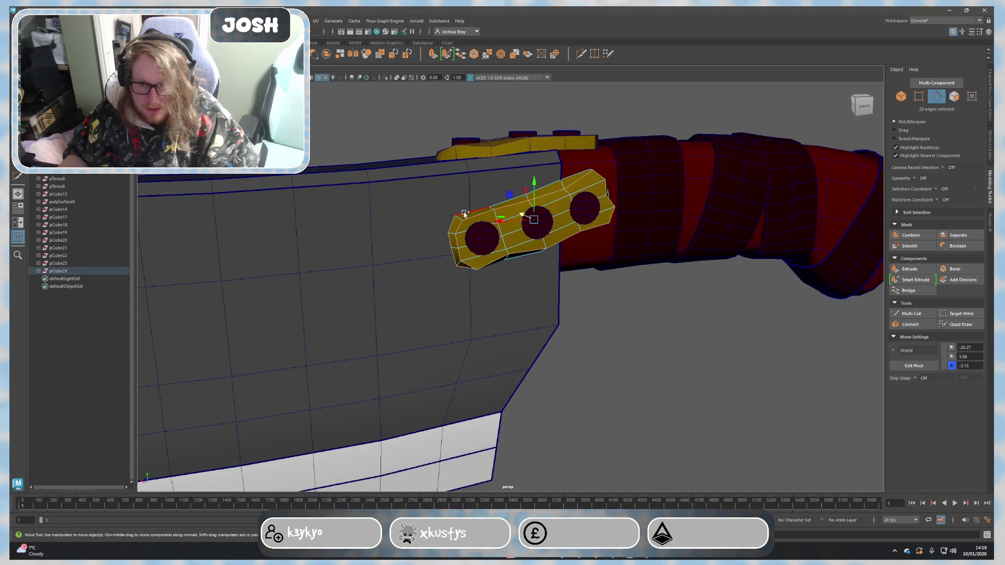
{"action": "mouse_move", "coordinate": [621, 233]}
{"action": "left_mouse_down", "text": "alt"}
{"action": "mouse_move", "coordinate": [544, 237]}
{"action": "mouse_move", "coordinate": [524, 189]}
{"action": "left_mouse_up", "text": "alt"}
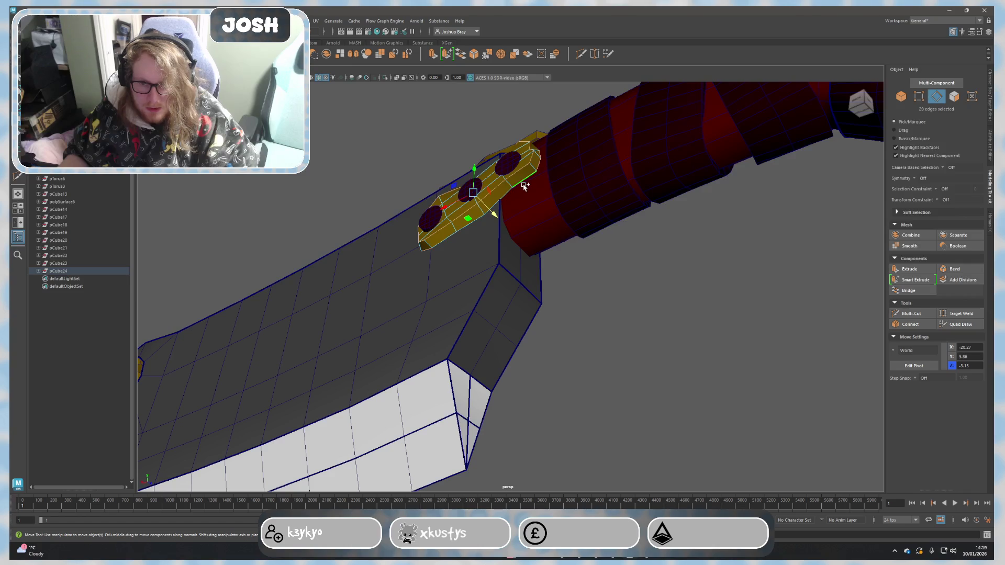
{"action": "mouse_move", "coordinate": [521, 183]}
{"action": "left_mouse_down", "text": "alt"}
{"action": "mouse_move", "coordinate": [469, 278]}
{"action": "mouse_move", "coordinate": [537, 298]}
{"action": "mouse_move", "coordinate": [647, 302]}
{"action": "left_mouse_up", "text": "alt"}
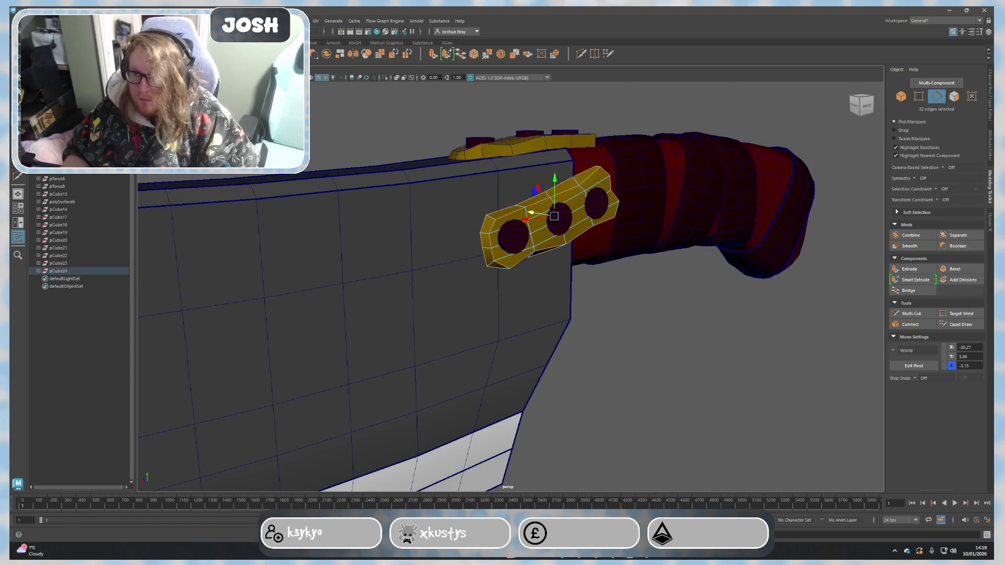
{"action": "mouse_move", "coordinate": [701, 298]}
{"action": "right_mouse_down", "text": "shift"}
{"action": "mouse_move", "coordinate": [715, 284]}
{"action": "mouse_move", "coordinate": [718, 305]}
{"action": "right_mouse_up", "text": "shift"}
{"action": "mouse_move", "coordinate": [730, 330]}
{"action": "left_mouse_down", "text": "alt"}
{"action": "mouse_move", "coordinate": [691, 329]}
{"action": "mouse_move", "coordinate": [663, 312]}
{"action": "left_mouse_up", "text": "alt"}
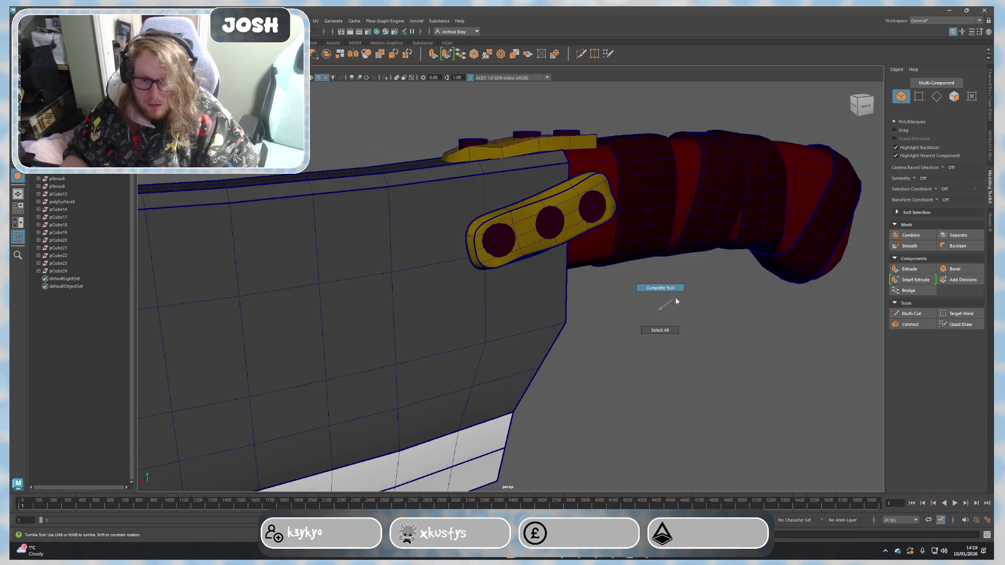
Step: Turn off Wireframe on Shaded over the cleaver
{"action": "scroll", "coordinate": [724, 334], "scroll_direction": "down", "scroll_amount": 3}
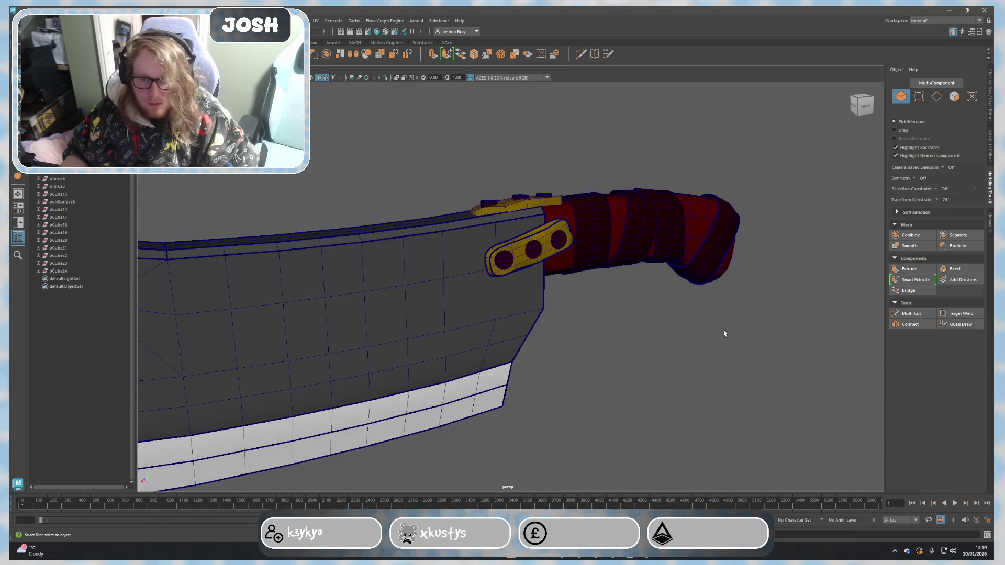
{"action": "scroll", "coordinate": [661, 309], "scroll_direction": "down", "scroll_amount": 3}
{"action": "scroll", "coordinate": [717, 325], "scroll_direction": "up", "scroll_amount": 5}
{"action": "scroll", "coordinate": [698, 337], "scroll_direction": "down", "scroll_amount": 1}
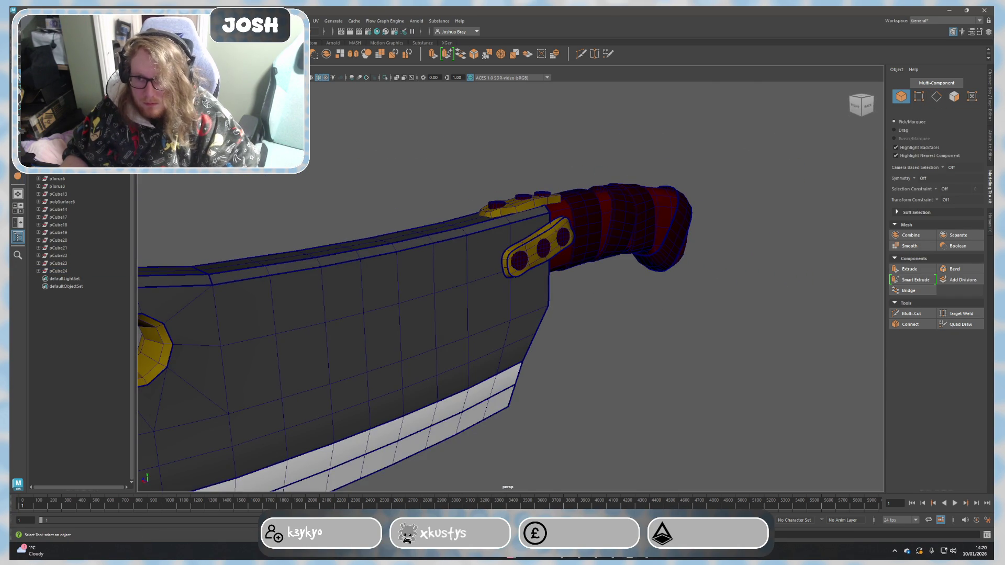
{"action": "left_click", "coordinate": [319, 78]}
{"action": "scroll", "coordinate": [685, 309], "scroll_direction": "down", "scroll_amount": 3}
{"action": "scroll", "coordinate": [662, 321], "scroll_direction": "up", "scroll_amount": 3}
{"action": "scroll", "coordinate": [691, 332], "scroll_direction": "down", "scroll_amount": 3}
{"action": "scroll", "coordinate": [644, 314], "scroll_direction": "up", "scroll_amount": 3}
Step: Select the small gold side plate and pick two vertical edges at its left end
{"action": "left_click", "coordinate": [523, 265]}
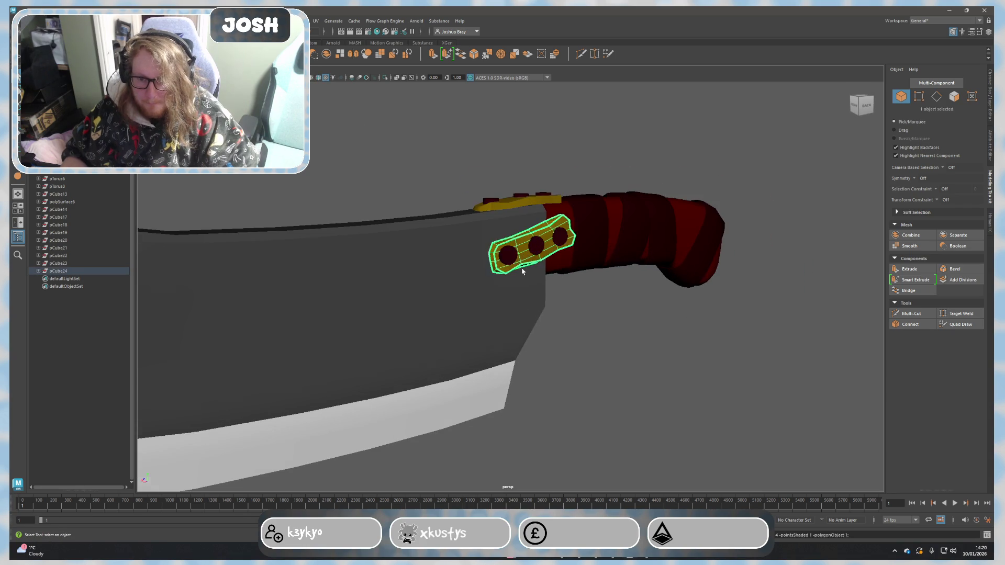
{"action": "scroll", "coordinate": [461, 257], "scroll_direction": "up", "scroll_amount": 5}
{"action": "right_click_drag", "start_coordinate": [474, 223], "coordinate": [453, 178]}
{"action": "left_click", "coordinate": [463, 231]}
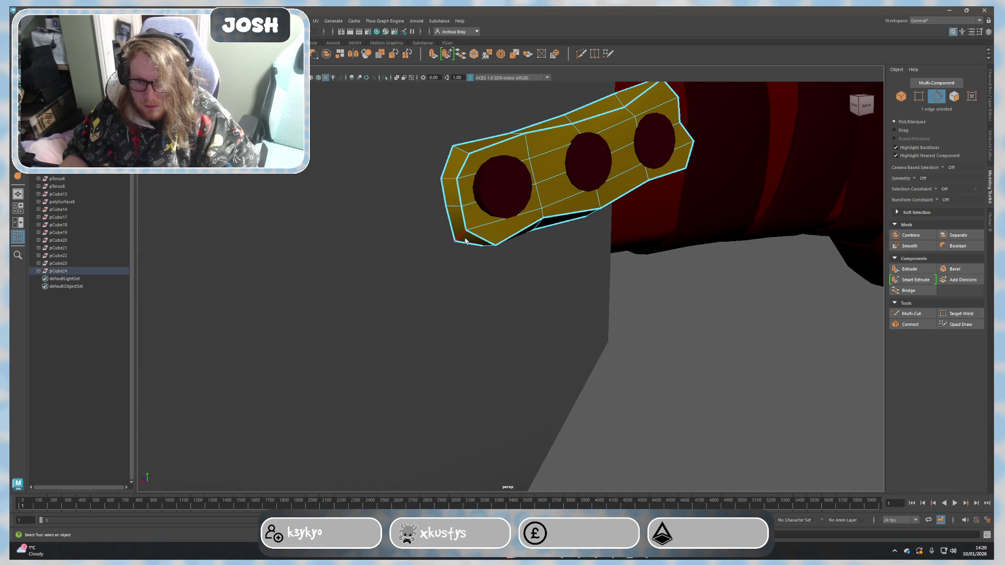
{"action": "left_click", "coordinate": [460, 237], "text": "shift"}
{"action": "mouse_move", "coordinate": [460, 236]}
{"action": "left_mouse_down", "text": "alt"}
{"action": "mouse_move", "coordinate": [644, 283]}
{"action": "mouse_move", "coordinate": [399, 274]}
{"action": "mouse_move", "coordinate": [454, 257]}
{"action": "left_mouse_up", "text": "alt"}
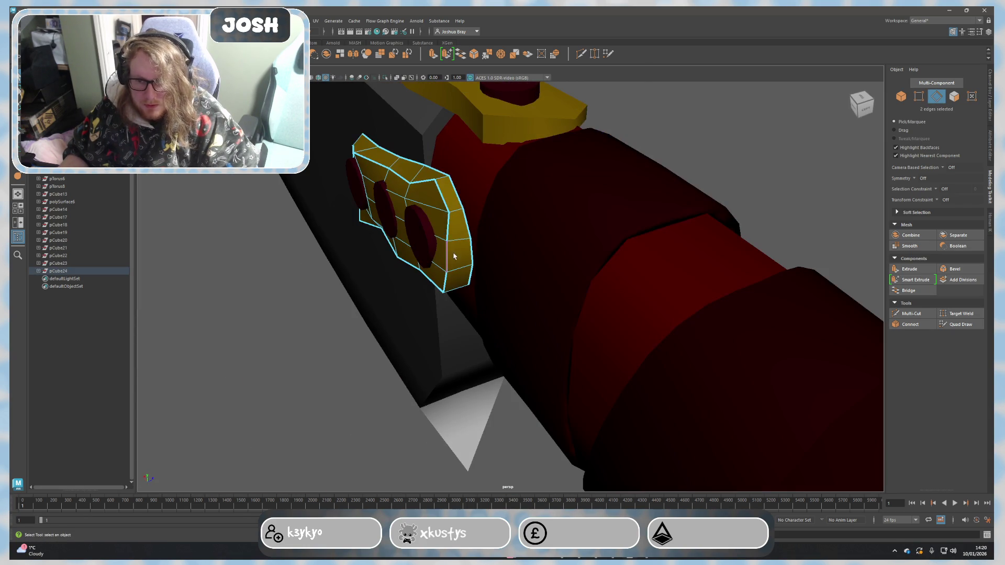
Step: Switch to smooth preview and crease the selected side plate edges
{"action": "mouse_move", "coordinate": [478, 310]}
{"action": "left_mouse_down", "text": "alt"}
{"action": "mouse_move", "coordinate": [505, 284]}
{"action": "mouse_move", "coordinate": [544, 208]}
{"action": "left_mouse_up", "text": "alt"}
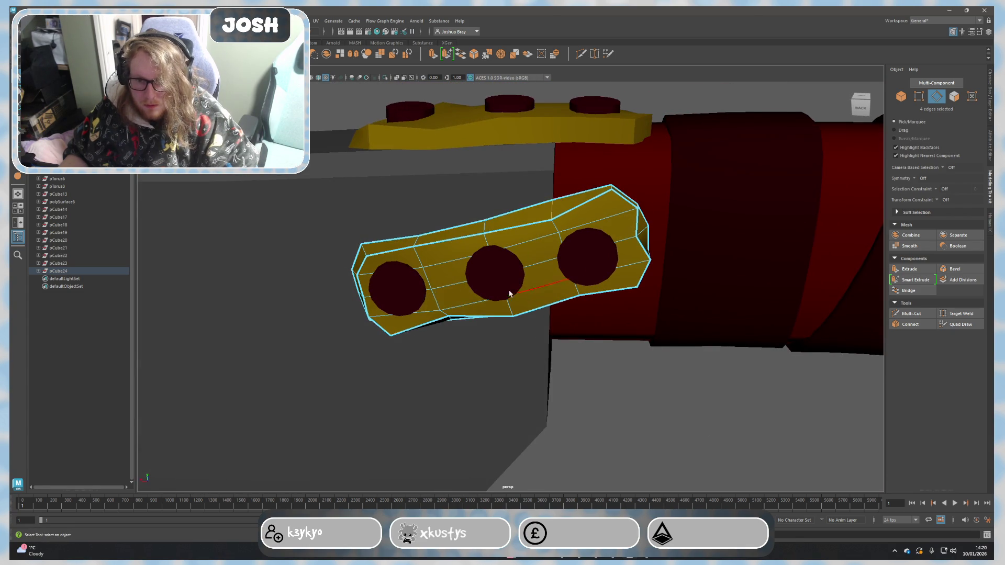
{"action": "right_click_drag", "start_coordinate": [515, 283], "coordinate": [542, 333], "text": "alt"}
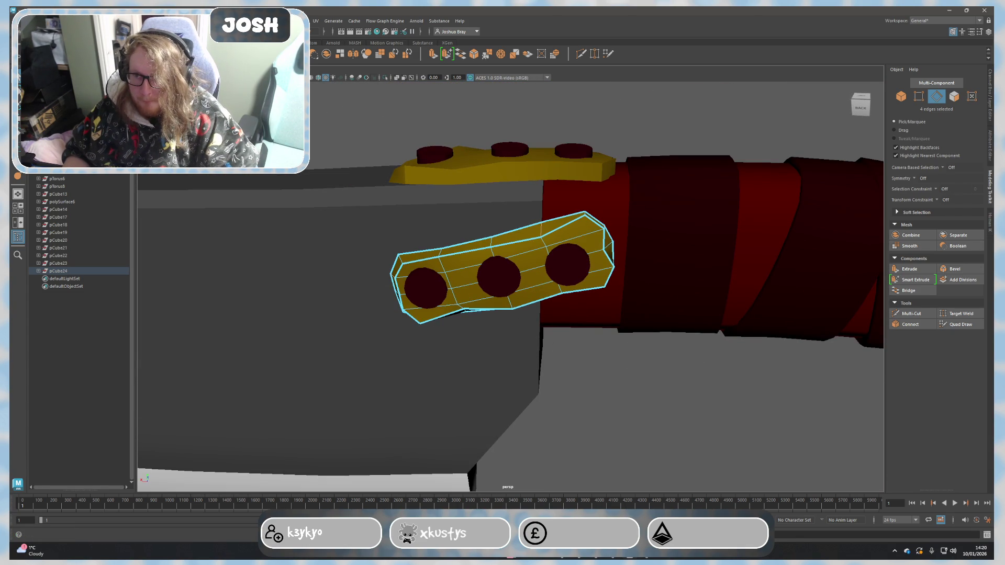
{"action": "key", "text": "3"}
{"action": "right_click_drag", "start_coordinate": [607, 322], "coordinate": [651, 340]}
{"action": "left_click", "coordinate": [649, 403]}
{"action": "mouse_move", "coordinate": [644, 397]}
{"action": "left_mouse_down", "text": "alt"}
{"action": "mouse_move", "coordinate": [630, 359]}
{"action": "mouse_move", "coordinate": [641, 351]}
{"action": "mouse_move", "coordinate": [618, 335]}
{"action": "left_mouse_up", "text": "alt"}
Step: Select the gold plate with holes and switch to Edge selection
{"action": "left_click", "coordinate": [504, 258]}
{"action": "left_click_drag", "start_coordinate": [505, 259], "coordinate": [497, 268], "text": "alt"}
{"action": "mouse_move", "coordinate": [497, 268]}
{"action": "right_mouse_down"}
{"action": "mouse_move", "coordinate": [474, 260]}
{"action": "mouse_move", "coordinate": [518, 254]}
{"action": "right_mouse_up"}
{"action": "left_click", "coordinate": [523, 262]}
{"action": "right_click", "coordinate": [534, 264]}
{"action": "left_click", "coordinate": [532, 241]}
Step: Crease the plate's outline edges, increase the crease, then deselect
{"action": "mouse_move", "coordinate": [532, 241]}
{"action": "left_mouse_down", "text": "alt"}
{"action": "mouse_move", "coordinate": [589, 320]}
{"action": "mouse_move", "coordinate": [531, 225]}
{"action": "left_mouse_up", "text": "alt"}
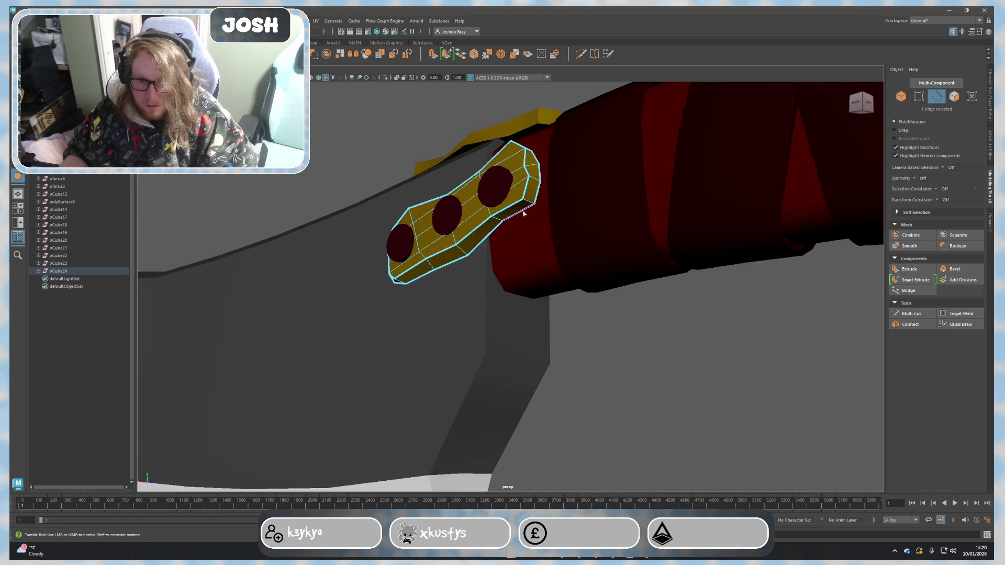
{"action": "mouse_move", "coordinate": [461, 282]}
{"action": "left_mouse_down", "text": "alt"}
{"action": "mouse_move", "coordinate": [531, 272]}
{"action": "mouse_move", "coordinate": [493, 233]}
{"action": "left_mouse_up", "text": "alt"}
{"action": "left_click_drag", "start_coordinate": [555, 290], "coordinate": [559, 317], "text": "alt"}
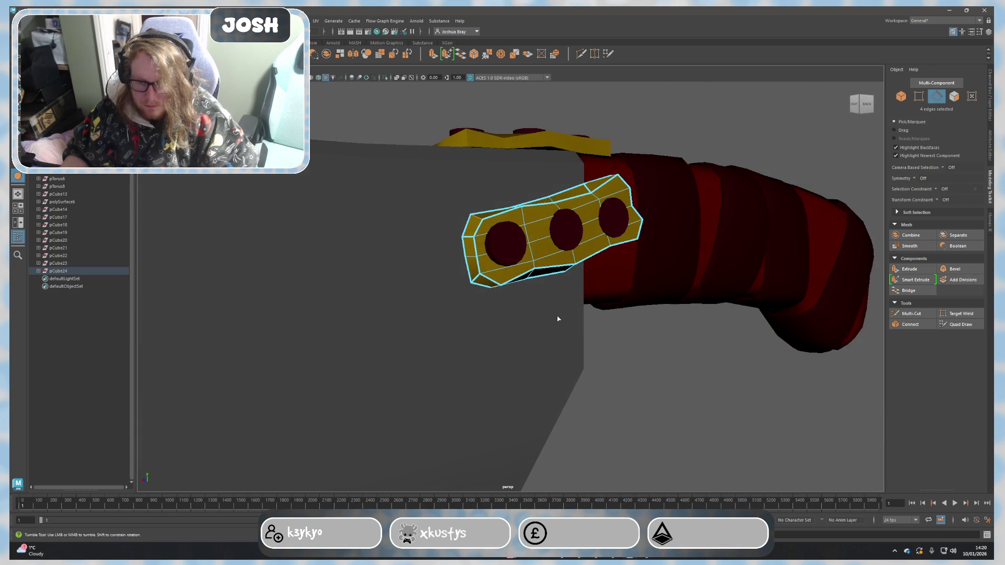
{"action": "right_click_drag", "start_coordinate": [619, 337], "coordinate": [751, 348], "text": "shift"}
{"action": "middle_click_drag", "start_coordinate": [751, 347], "coordinate": [677, 354]}
{"action": "right_click_drag", "start_coordinate": [676, 354], "coordinate": [709, 310]}
{"action": "left_click", "coordinate": [709, 309]}
{"action": "mouse_move", "coordinate": [710, 309]}
{"action": "left_mouse_down", "text": "alt"}
{"action": "mouse_move", "coordinate": [682, 377]}
{"action": "mouse_move", "coordinate": [653, 383]}
{"action": "mouse_move", "coordinate": [624, 354]}
{"action": "mouse_move", "coordinate": [671, 393]}
{"action": "mouse_move", "coordinate": [687, 380]}
{"action": "mouse_move", "coordinate": [661, 372]}
{"action": "mouse_move", "coordinate": [659, 382]}
{"action": "mouse_move", "coordinate": [599, 385]}
{"action": "mouse_move", "coordinate": [612, 386]}
{"action": "left_mouse_up", "text": "alt"}
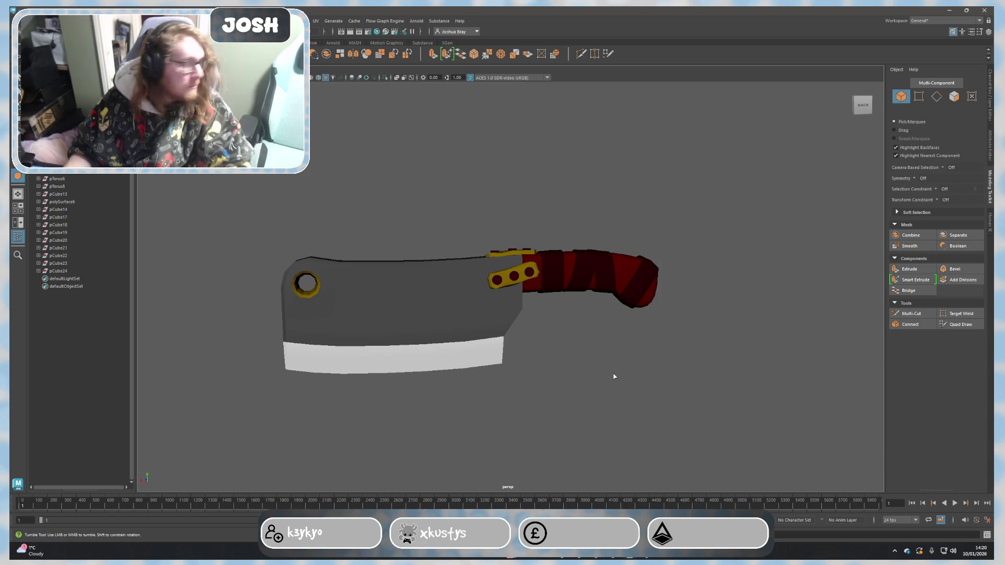
Step: Select the top gold guard plate along the spine and switch to Edge selection
{"action": "scroll", "coordinate": [602, 384], "scroll_direction": "up", "scroll_amount": 5}
{"action": "left_click", "coordinate": [497, 290]}
{"action": "left_click", "coordinate": [497, 289]}
{"action": "left_click_drag", "start_coordinate": [497, 290], "coordinate": [527, 266], "text": "alt"}
{"action": "right_click_drag", "start_coordinate": [526, 266], "coordinate": [529, 284]}
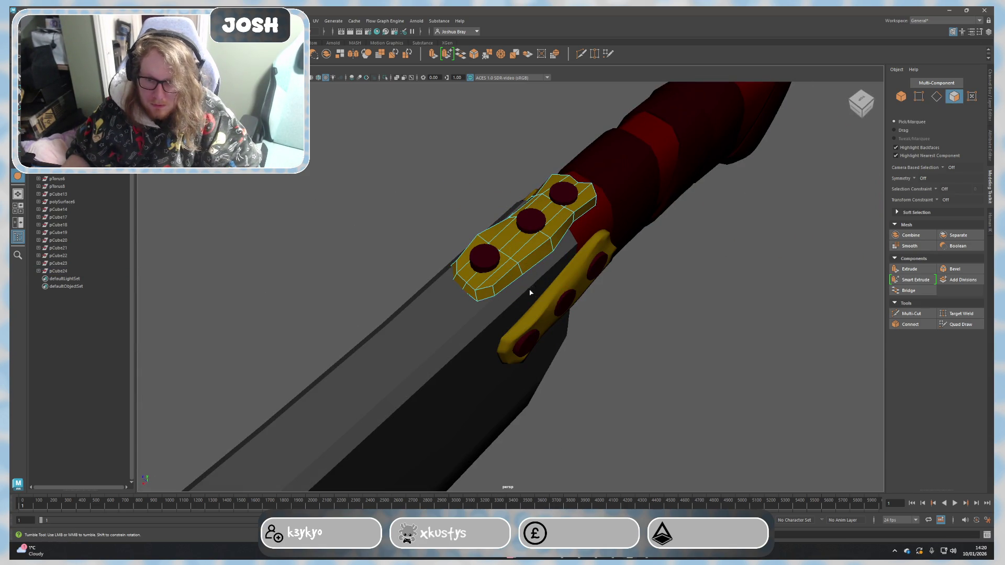
{"action": "left_click_drag", "start_coordinate": [532, 287], "coordinate": [586, 282], "text": "alt"}
{"action": "right_click", "coordinate": [558, 226]}
{"action": "mouse_move", "coordinate": [557, 226]}
{"action": "right_mouse_down"}
{"action": "mouse_move", "coordinate": [561, 205]}
{"action": "mouse_move", "coordinate": [519, 207]}
{"action": "mouse_move", "coordinate": [553, 176]}
{"action": "right_mouse_up"}
Step: Marquee-select all the top plate's edges and crease them with the Crease Tool
{"action": "left_click_drag", "start_coordinate": [438, 108], "coordinate": [733, 349]}
{"action": "mouse_move", "coordinate": [682, 310]}
{"action": "left_mouse_down", "text": "alt"}
{"action": "mouse_move", "coordinate": [576, 265]}
{"action": "mouse_move", "coordinate": [544, 275]}
{"action": "left_mouse_up", "text": "alt"}
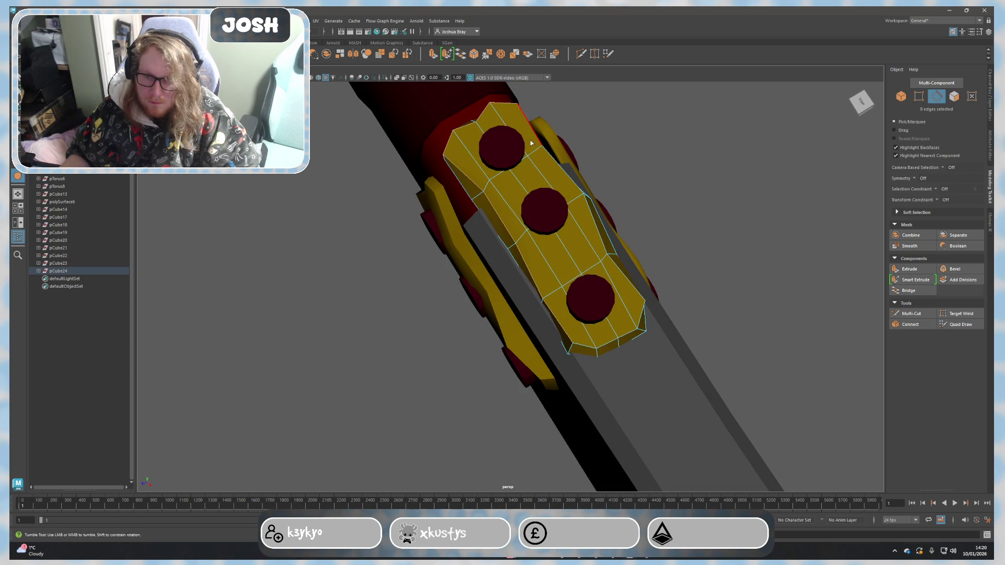
{"action": "left_click_drag", "start_coordinate": [663, 315], "coordinate": [613, 285], "text": "alt"}
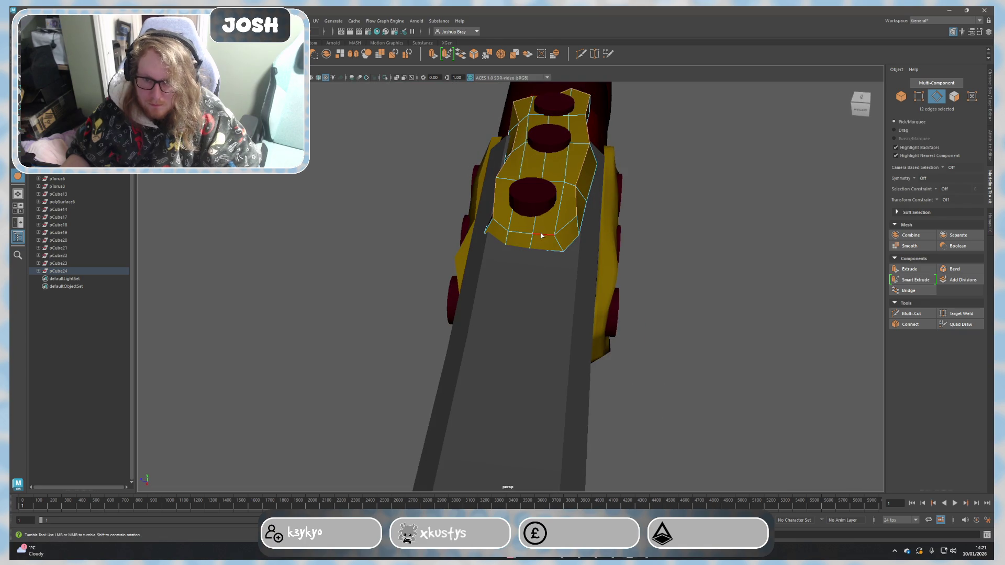
{"action": "left_click_drag", "start_coordinate": [514, 243], "coordinate": [579, 241], "text": "alt"}
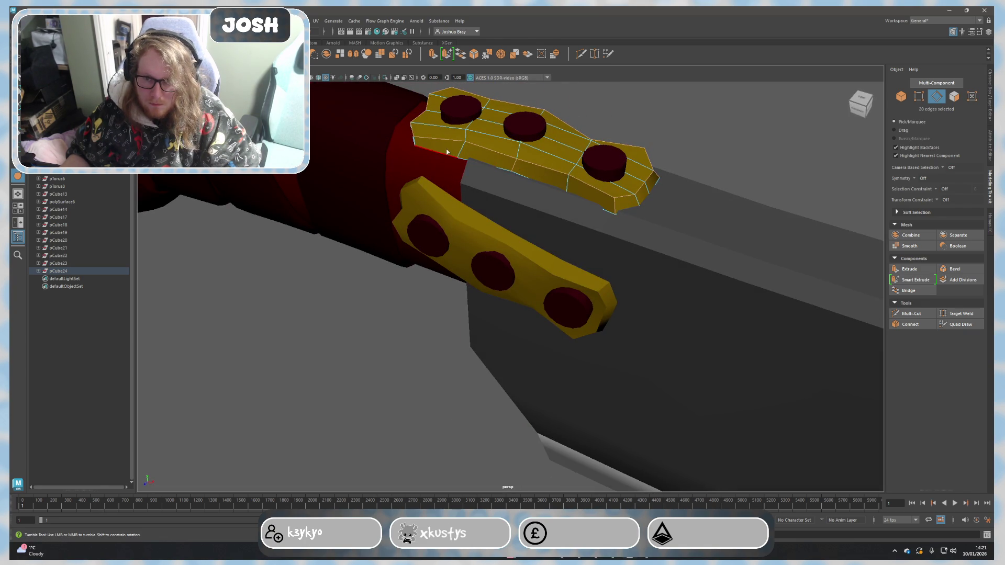
{"action": "left_click_drag", "start_coordinate": [429, 178], "coordinate": [500, 204], "text": "alt"}
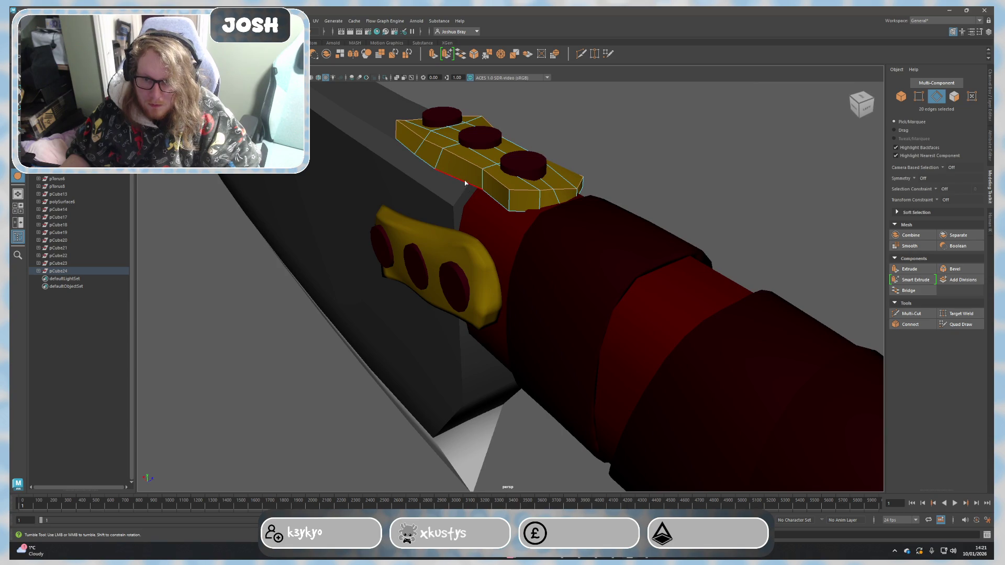
{"action": "left_click_drag", "start_coordinate": [578, 219], "coordinate": [479, 228], "text": "alt"}
{"action": "mouse_move", "coordinate": [519, 156]}
{"action": "left_mouse_down", "text": "alt"}
{"action": "mouse_move", "coordinate": [677, 215]}
{"action": "mouse_move", "coordinate": [561, 206]}
{"action": "mouse_move", "coordinate": [558, 227]}
{"action": "left_mouse_up", "text": "alt"}
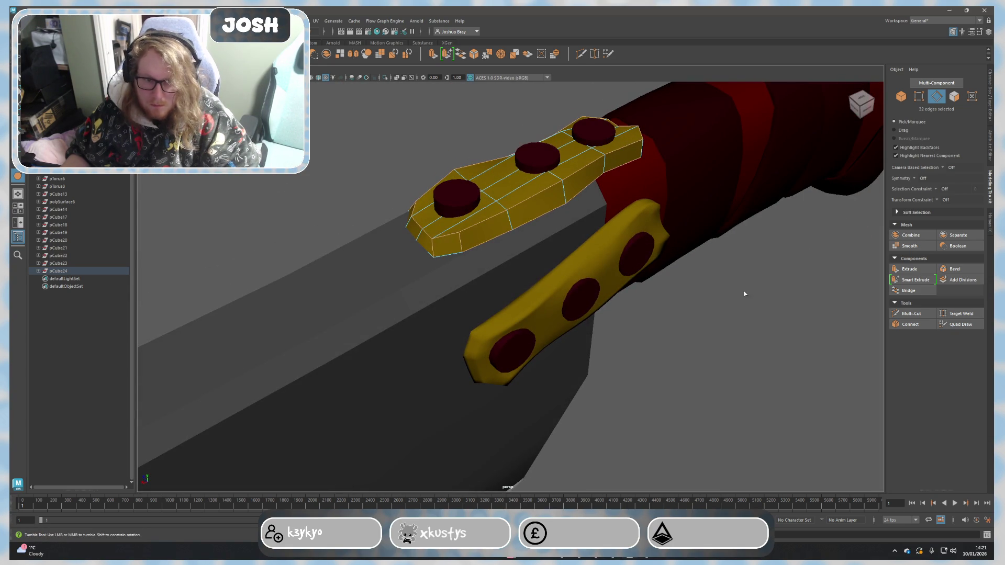
{"action": "right_click_drag", "start_coordinate": [710, 331], "coordinate": [701, 340], "text": "shift"}
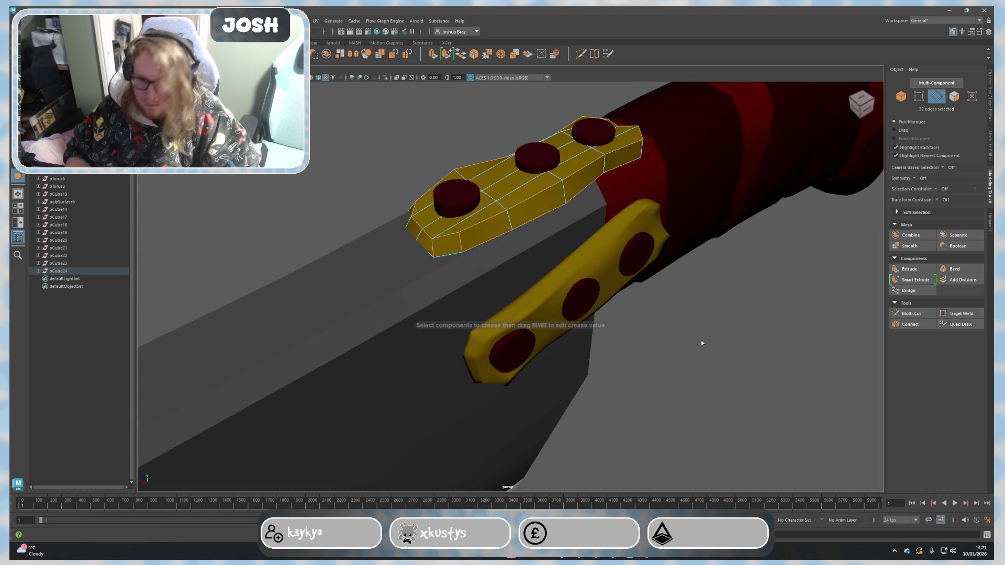
Step: Select the top gold plate and switch to edge selection
{"action": "left_click", "coordinate": [623, 244]}
{"action": "mouse_move", "coordinate": [722, 323]}
{"action": "left_mouse_down", "text": "alt"}
{"action": "mouse_move", "coordinate": [637, 289]}
{"action": "mouse_move", "coordinate": [664, 267]}
{"action": "mouse_move", "coordinate": [748, 315]}
{"action": "left_mouse_up", "text": "alt"}
{"action": "left_click", "coordinate": [573, 199]}
{"action": "mouse_move", "coordinate": [648, 247]}
{"action": "left_mouse_down", "text": "alt"}
{"action": "mouse_move", "coordinate": [633, 267]}
{"action": "mouse_move", "coordinate": [717, 232]}
{"action": "mouse_move", "coordinate": [595, 271]}
{"action": "mouse_move", "coordinate": [651, 285]}
{"action": "mouse_move", "coordinate": [645, 311]}
{"action": "left_mouse_up", "text": "alt"}
{"action": "left_click", "coordinate": [595, 271]}
{"action": "key", "text": "F8"}
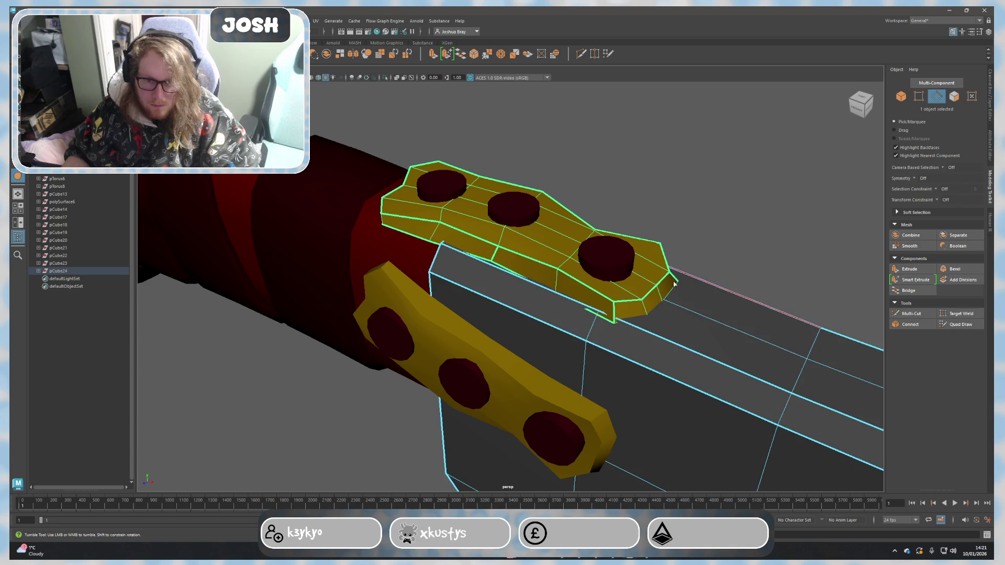
{"action": "right_click_drag", "start_coordinate": [663, 272], "coordinate": [696, 262]}
{"action": "right_click_drag", "start_coordinate": [510, 220], "coordinate": [511, 202]}
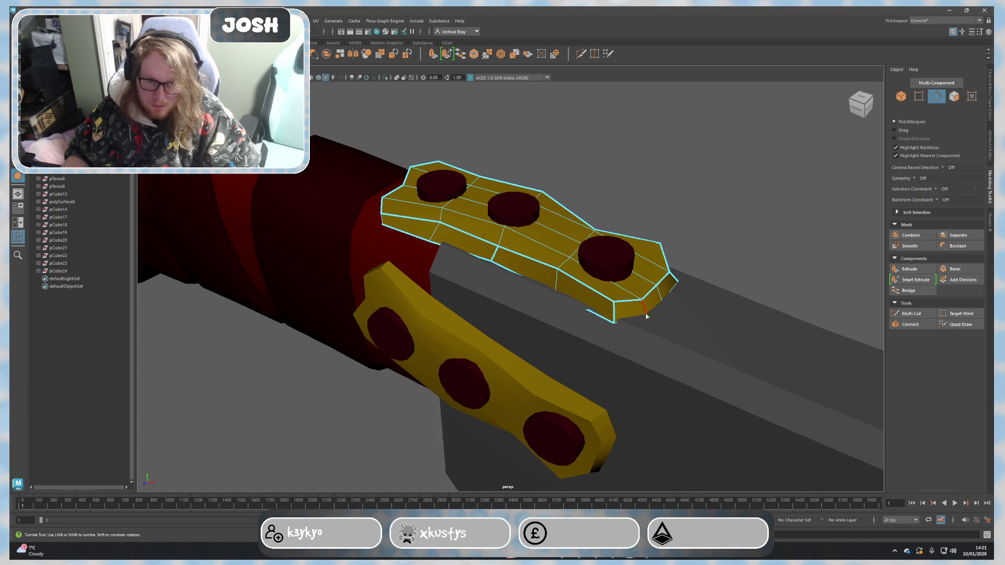
Step: Crease the edge loops at the top plate's tip with the Crease Tool
{"action": "double_click", "coordinate": [674, 290]}
{"action": "right_click_drag", "start_coordinate": [688, 307], "coordinate": [760, 291], "text": "shift"}
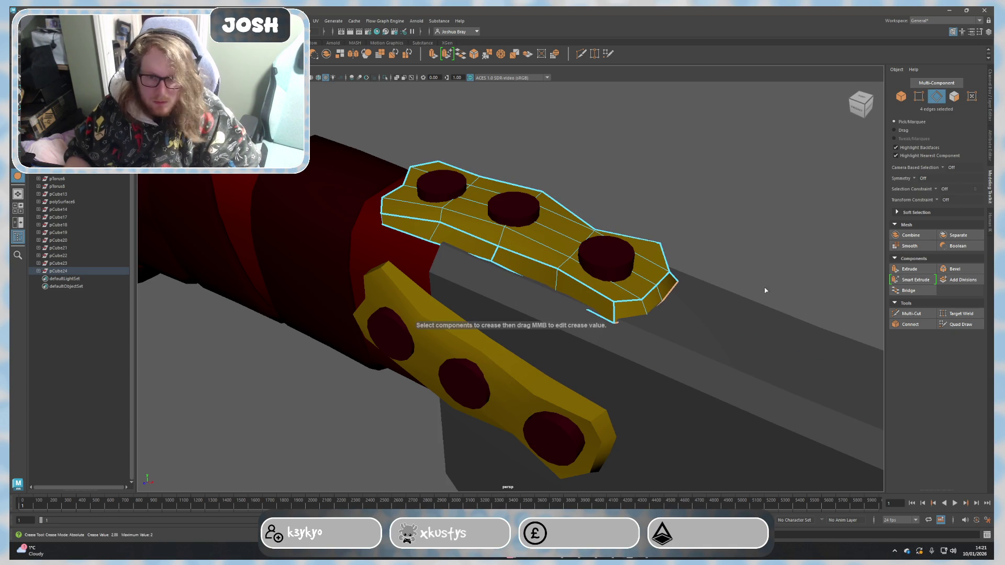
{"action": "left_click_drag", "start_coordinate": [589, 316], "coordinate": [480, 264], "text": "alt"}
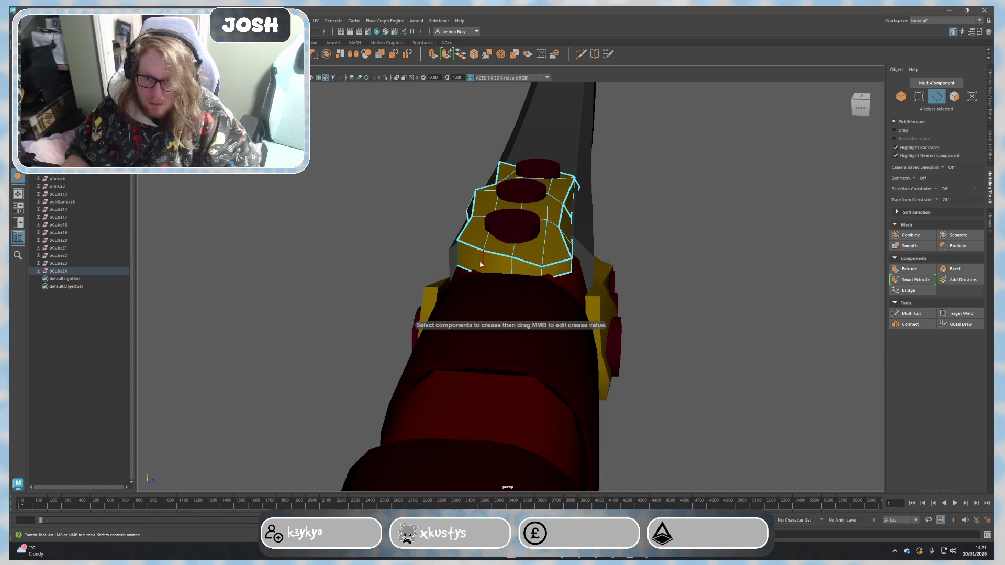
{"action": "left_click", "coordinate": [542, 272], "text": "shift"}
{"action": "left_click_drag", "start_coordinate": [542, 272], "coordinate": [527, 246], "text": "alt"}
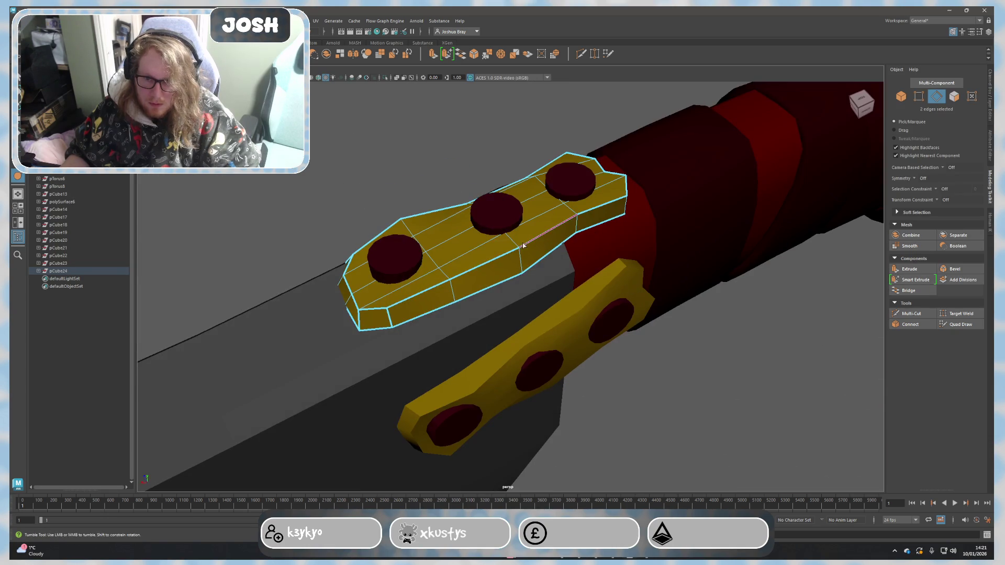
{"action": "left_click_drag", "start_coordinate": [476, 302], "coordinate": [511, 309], "text": "alt"}
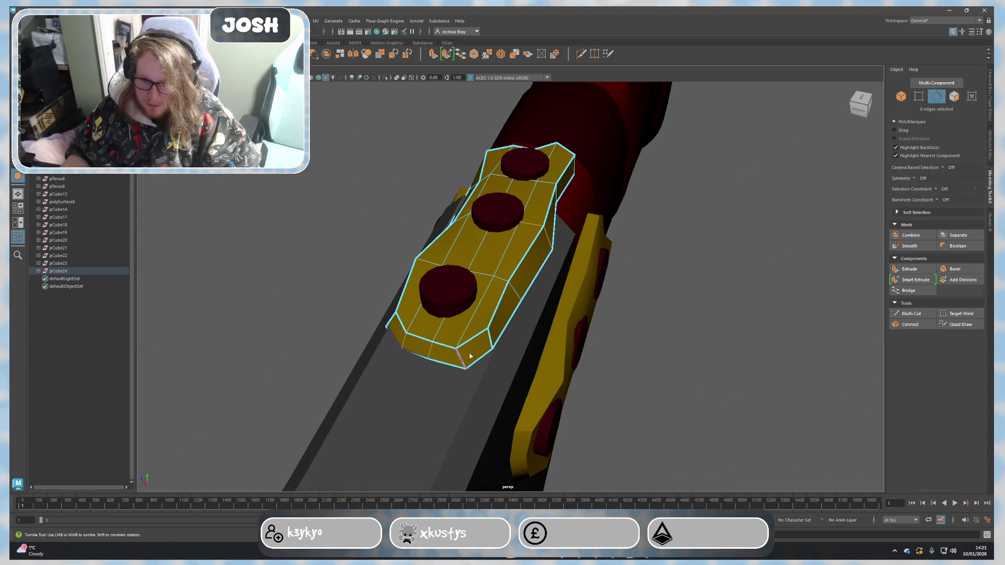
Step: Return to object mode, deselect the plate and orbit to a three-quarter view of the cleaver
{"action": "key", "text": "F8"}
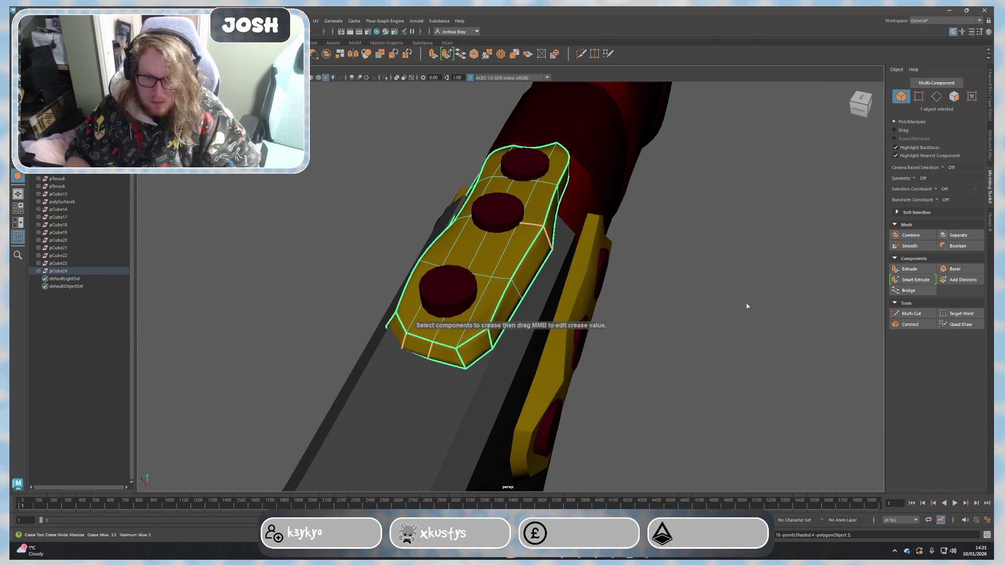
{"action": "left_click", "coordinate": [696, 343]}
{"action": "right_click_drag", "start_coordinate": [696, 342], "coordinate": [685, 347], "text": "alt"}
{"action": "mouse_move", "coordinate": [685, 347]}
{"action": "left_mouse_down", "text": "alt"}
{"action": "mouse_move", "coordinate": [758, 325]}
{"action": "mouse_move", "coordinate": [812, 351]}
{"action": "mouse_move", "coordinate": [854, 327]}
{"action": "mouse_move", "coordinate": [890, 336]}
{"action": "mouse_move", "coordinate": [637, 392]}
{"action": "mouse_move", "coordinate": [662, 353]}
{"action": "mouse_move", "coordinate": [521, 291]}
{"action": "left_mouse_up", "text": "alt"}
{"action": "mouse_move", "coordinate": [628, 291]}
{"action": "left_mouse_down", "text": "alt"}
{"action": "mouse_move", "coordinate": [658, 314]}
{"action": "mouse_move", "coordinate": [629, 329]}
{"action": "left_mouse_up", "text": "alt"}
{"action": "scroll", "coordinate": [549, 361], "scroll_direction": "down", "scroll_amount": 5}
{"action": "left_click_drag", "start_coordinate": [550, 361], "coordinate": [585, 369], "text": "alt"}
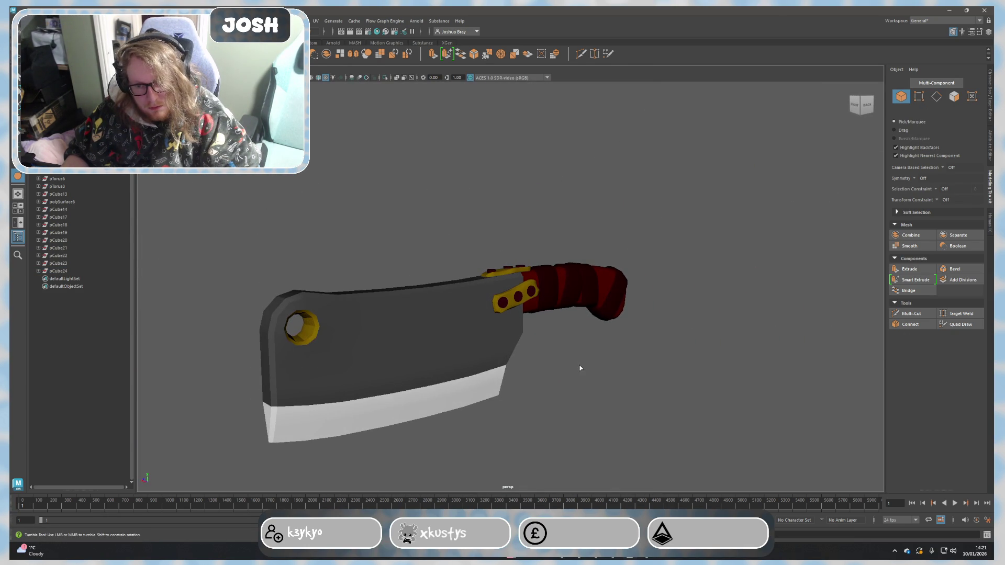
Step: Preview the blade smoothed with the 3 key, then orbit to the guard in edge mode
{"action": "left_click", "coordinate": [450, 338]}
{"action": "key", "text": "3"}
{"action": "left_click", "coordinate": [565, 366]}
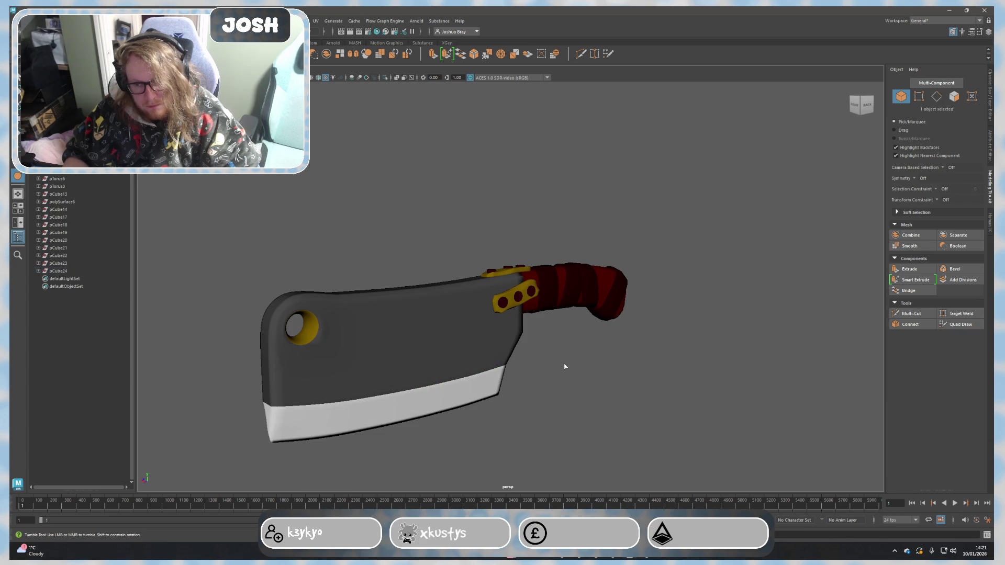
{"action": "left_click", "coordinate": [462, 345]}
{"action": "left_click_drag", "start_coordinate": [464, 348], "coordinate": [599, 352], "text": "alt"}
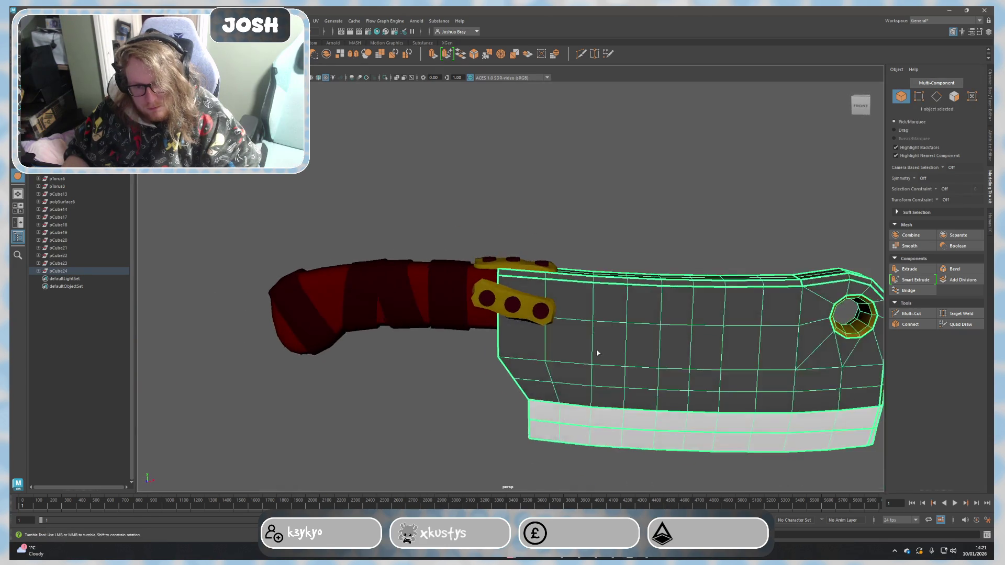
{"action": "scroll", "coordinate": [510, 328], "scroll_direction": "up", "scroll_amount": 5}
{"action": "right_click_drag", "start_coordinate": [511, 325], "coordinate": [510, 293]}
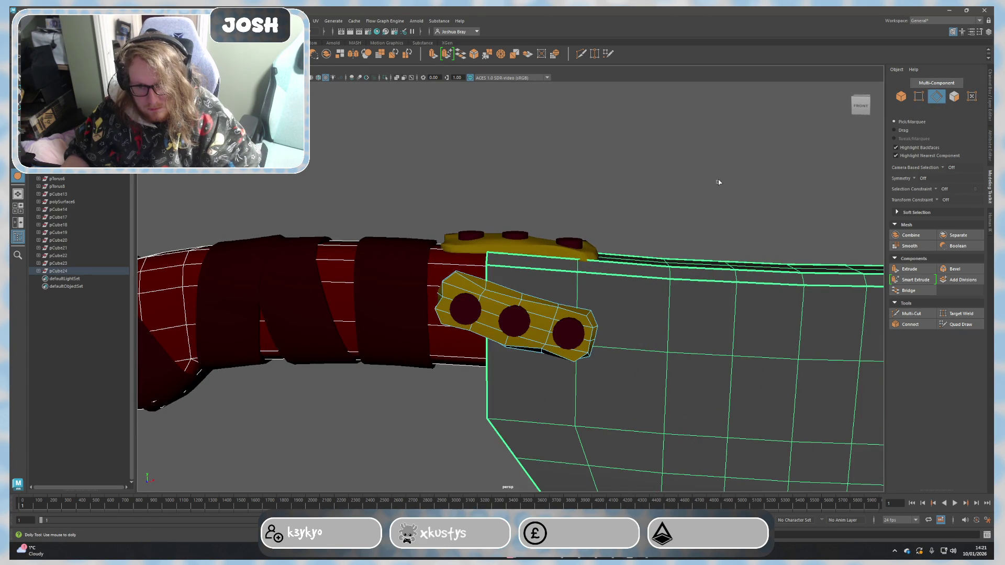
{"action": "scroll", "coordinate": [580, 335], "scroll_direction": "up", "scroll_amount": 2}
{"action": "right_click_drag", "start_coordinate": [580, 335], "coordinate": [575, 335], "text": "shift"}
Step: Select the edge loops running around the lower gold plate
{"action": "double_click", "coordinate": [652, 346]}
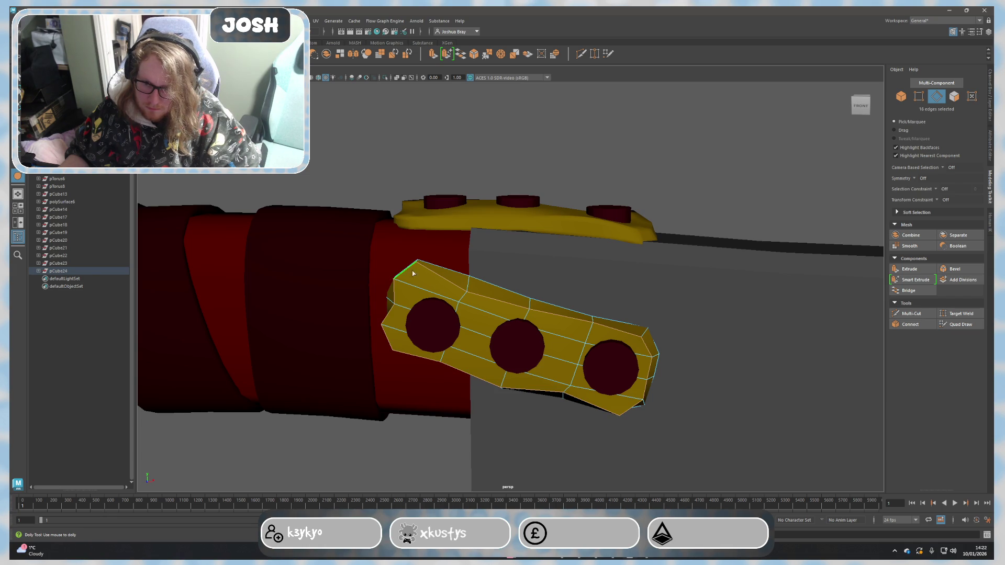
{"action": "left_click_drag", "start_coordinate": [431, 289], "coordinate": [457, 339], "text": "alt"}
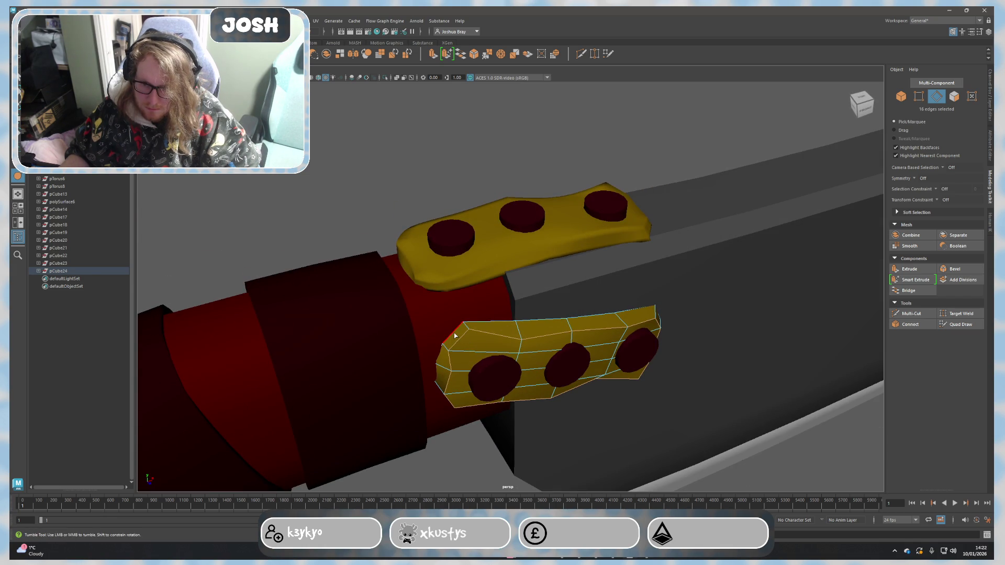
{"action": "left_click", "coordinate": [455, 336], "text": "shift"}
{"action": "double_click", "coordinate": [515, 341], "text": "shift"}
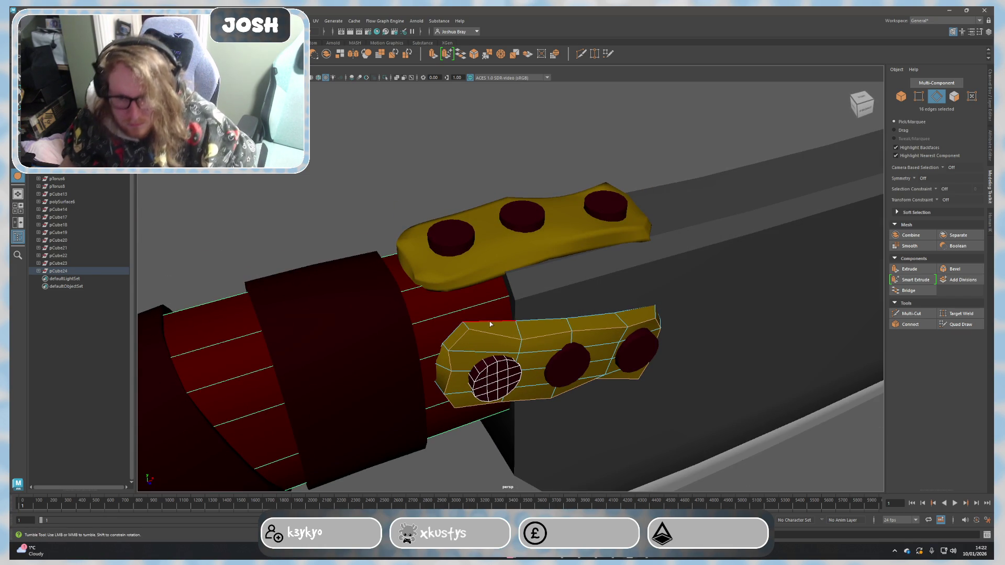
{"action": "double_click", "coordinate": [457, 331], "text": "shift"}
{"action": "mouse_move", "coordinate": [576, 390]}
{"action": "left_mouse_down", "text": "alt"}
{"action": "mouse_move", "coordinate": [592, 341]}
{"action": "mouse_move", "coordinate": [572, 347]}
{"action": "mouse_move", "coordinate": [613, 333]}
{"action": "left_mouse_up", "text": "alt"}
{"action": "left_click_drag", "start_coordinate": [551, 348], "coordinate": [600, 342], "text": "alt"}
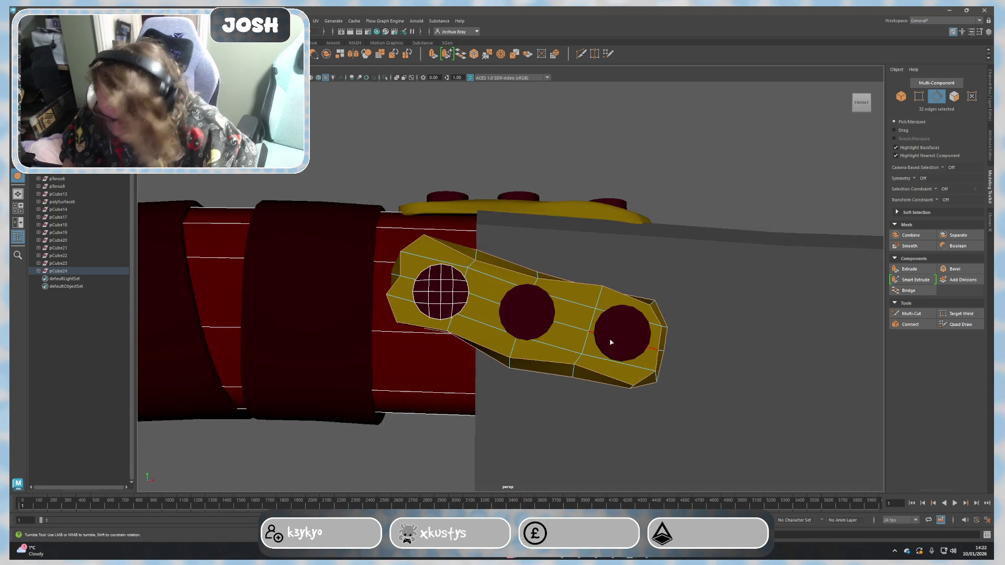
Step: Add the lower plate's remaining outline edges to the selection
{"action": "right_click_drag", "start_coordinate": [725, 193], "coordinate": [756, 185]}
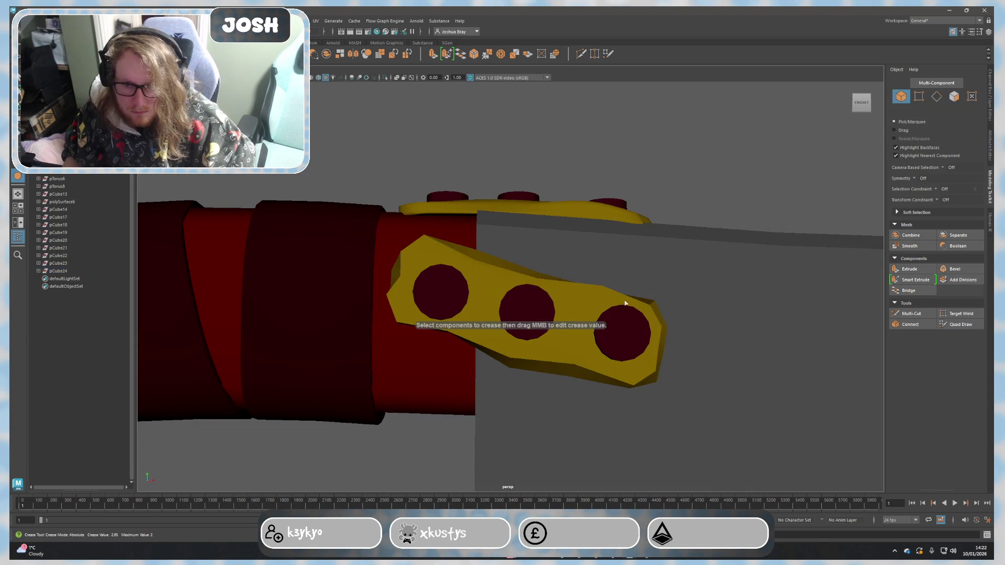
{"action": "mouse_move", "coordinate": [426, 282]}
{"action": "right_mouse_down"}
{"action": "mouse_move", "coordinate": [413, 265]}
{"action": "mouse_move", "coordinate": [393, 281]}
{"action": "mouse_move", "coordinate": [395, 265]}
{"action": "right_mouse_up"}
{"action": "left_click", "coordinate": [395, 265]}
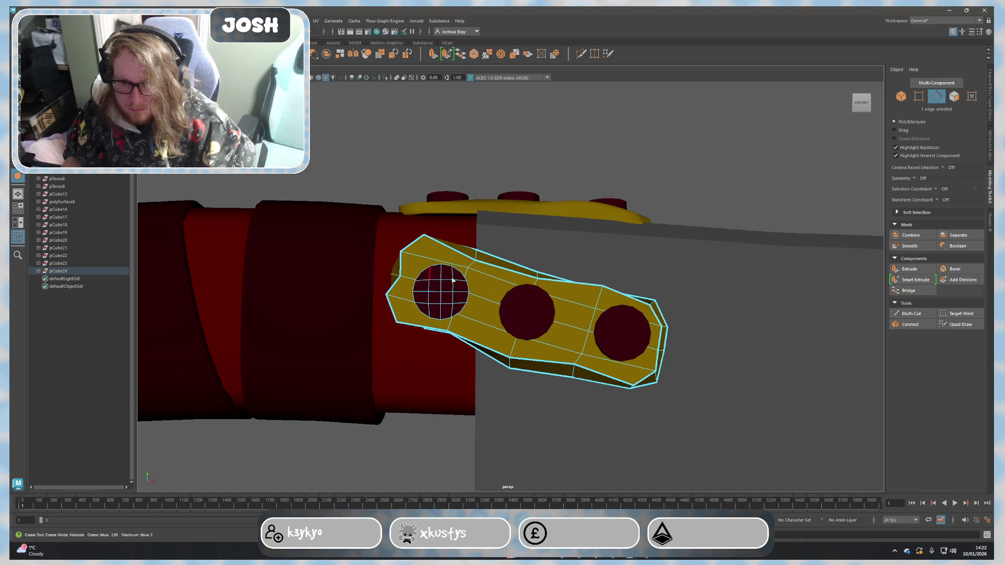
{"action": "left_click_drag", "start_coordinate": [397, 266], "coordinate": [457, 267], "text": "alt"}
{"action": "left_click", "coordinate": [638, 317], "text": "shift"}
{"action": "mouse_move", "coordinate": [639, 319]}
{"action": "left_mouse_down", "text": "alt"}
{"action": "mouse_move", "coordinate": [581, 375]}
{"action": "mouse_move", "coordinate": [585, 263]}
{"action": "left_mouse_up", "text": "alt"}
{"action": "left_click", "coordinate": [562, 378], "text": "shift"}
{"action": "left_click_drag", "start_coordinate": [514, 311], "coordinate": [516, 291], "text": "alt"}
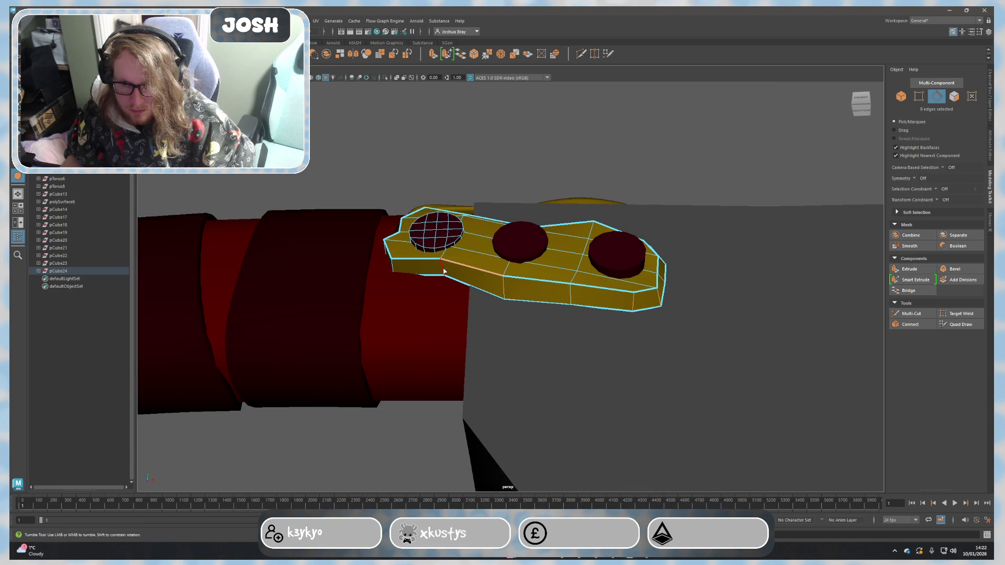
{"action": "left_click", "coordinate": [395, 269], "text": "shift"}
{"action": "left_click_drag", "start_coordinate": [395, 269], "coordinate": [441, 296], "text": "alt"}
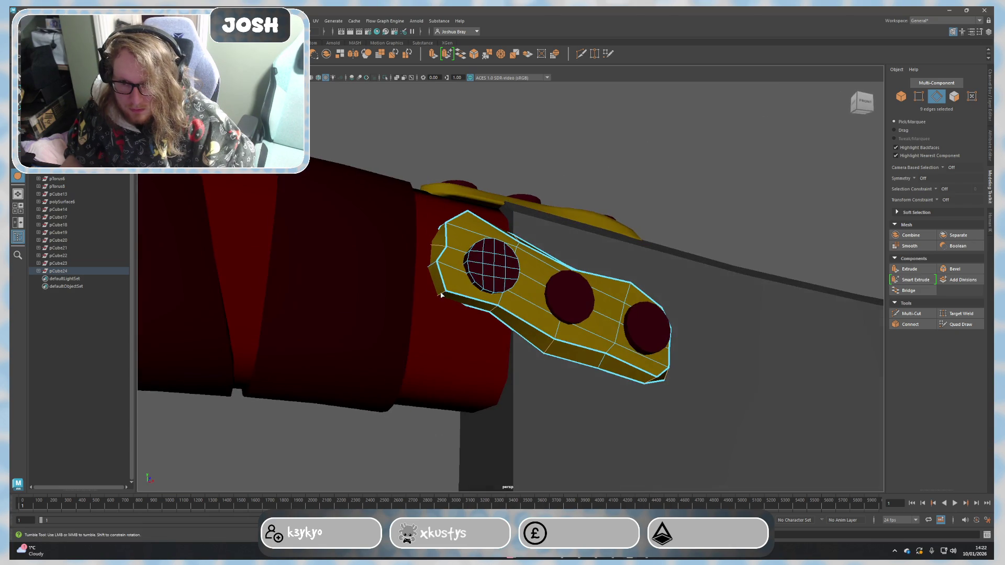
Step: Crease the selected outline edges and return to object mode to view the whole cleaver
{"action": "right_click_drag", "start_coordinate": [463, 274], "coordinate": [644, 226], "text": "shift"}
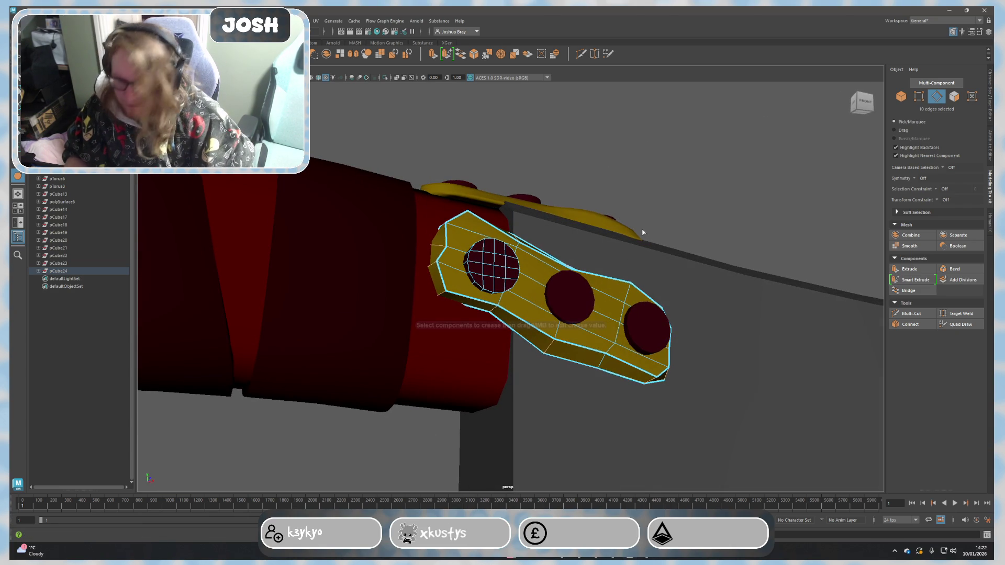
{"action": "right_click", "coordinate": [732, 231]}
{"action": "left_click", "coordinate": [769, 218]}
{"action": "mouse_move", "coordinate": [770, 220]}
{"action": "left_mouse_down", "text": "alt"}
{"action": "mouse_move", "coordinate": [688, 278]}
{"action": "mouse_move", "coordinate": [689, 257]}
{"action": "mouse_move", "coordinate": [639, 321]}
{"action": "mouse_move", "coordinate": [673, 278]}
{"action": "mouse_move", "coordinate": [841, 272]}
{"action": "left_mouse_up", "text": "alt"}
{"action": "right_click_drag", "start_coordinate": [841, 271], "coordinate": [630, 408], "text": "alt"}
{"action": "left_click_drag", "start_coordinate": [630, 408], "coordinate": [671, 368], "text": "alt"}
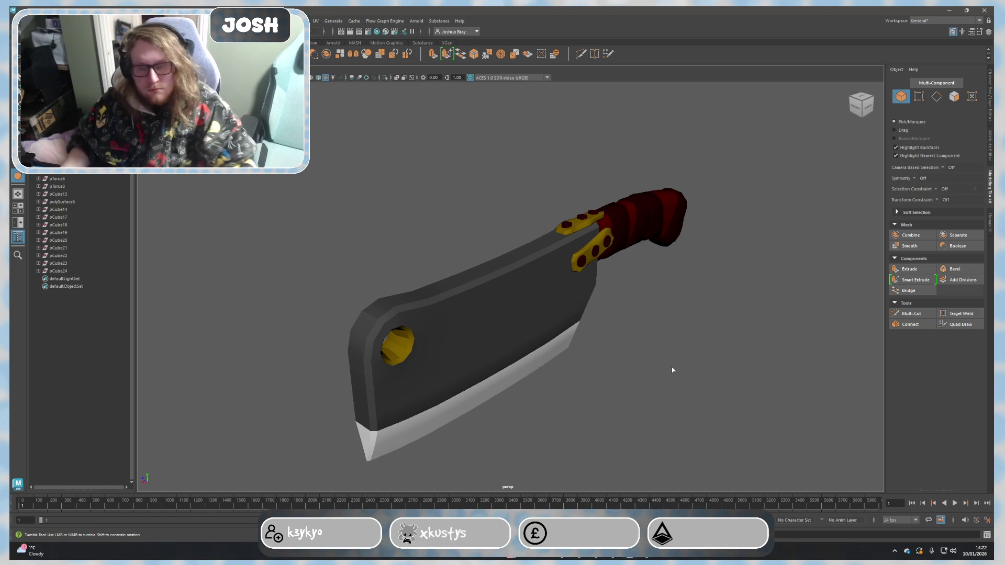
Step: Select the upper gold plate's bottom edges and move them up slightly with the Move tool
{"action": "mouse_move", "coordinate": [684, 387]}
{"action": "left_mouse_down", "text": "alt"}
{"action": "mouse_move", "coordinate": [718, 319]}
{"action": "mouse_move", "coordinate": [776, 290]}
{"action": "mouse_move", "coordinate": [771, 283]}
{"action": "mouse_move", "coordinate": [768, 296]}
{"action": "mouse_move", "coordinate": [684, 302]}
{"action": "mouse_move", "coordinate": [547, 195]}
{"action": "mouse_move", "coordinate": [639, 183]}
{"action": "mouse_move", "coordinate": [660, 162]}
{"action": "mouse_move", "coordinate": [606, 186]}
{"action": "mouse_move", "coordinate": [561, 284]}
{"action": "mouse_move", "coordinate": [709, 175]}
{"action": "mouse_move", "coordinate": [620, 255]}
{"action": "mouse_move", "coordinate": [628, 267]}
{"action": "left_mouse_up", "text": "alt"}
{"action": "left_click", "coordinate": [665, 200]}
{"action": "right_click_drag", "start_coordinate": [623, 264], "coordinate": [630, 255]}
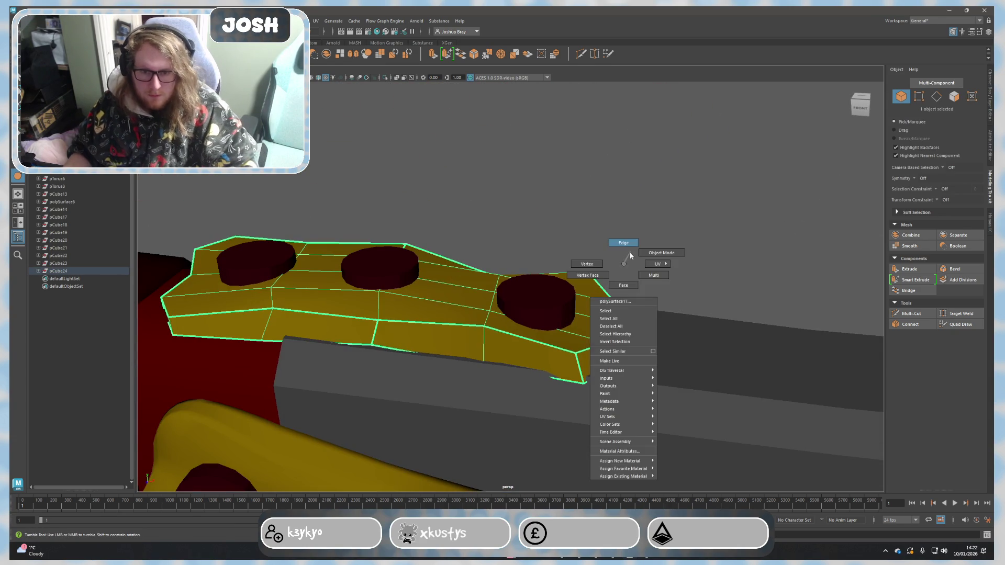
{"action": "left_click", "coordinate": [555, 378]}
{"action": "key", "text": "w"}
{"action": "left_click_drag", "start_coordinate": [532, 343], "coordinate": [532, 341]}
{"action": "mouse_move", "coordinate": [628, 346]}
{"action": "left_mouse_down"}
{"action": "mouse_move", "coordinate": [607, 314]}
{"action": "mouse_move", "coordinate": [642, 336]}
{"action": "mouse_move", "coordinate": [484, 292]}
{"action": "mouse_move", "coordinate": [469, 317]}
{"action": "mouse_move", "coordinate": [415, 254]}
{"action": "left_mouse_up"}
{"action": "right_click_drag", "start_coordinate": [409, 251], "coordinate": [378, 251]}
Step: Nudge individual vertices of the upper gold plate to tidy its outline
{"action": "right_click", "coordinate": [410, 251]}
{"action": "left_click", "coordinate": [408, 249]}
{"action": "left_click_drag", "start_coordinate": [408, 223], "coordinate": [558, 285]}
{"action": "left_click", "coordinate": [544, 233]}
{"action": "mouse_move", "coordinate": [547, 236]}
{"action": "left_mouse_down", "text": "alt"}
{"action": "mouse_move", "coordinate": [562, 272]}
{"action": "mouse_move", "coordinate": [590, 246]}
{"action": "mouse_move", "coordinate": [590, 215]}
{"action": "mouse_move", "coordinate": [663, 254]}
{"action": "mouse_move", "coordinate": [651, 194]}
{"action": "mouse_move", "coordinate": [618, 272]}
{"action": "mouse_move", "coordinate": [628, 274]}
{"action": "mouse_move", "coordinate": [515, 268]}
{"action": "mouse_move", "coordinate": [513, 245]}
{"action": "mouse_move", "coordinate": [515, 278]}
{"action": "mouse_move", "coordinate": [531, 295]}
{"action": "mouse_move", "coordinate": [502, 282]}
{"action": "left_mouse_up", "text": "alt"}
{"action": "left_click", "coordinate": [651, 227]}
{"action": "left_click", "coordinate": [512, 270]}
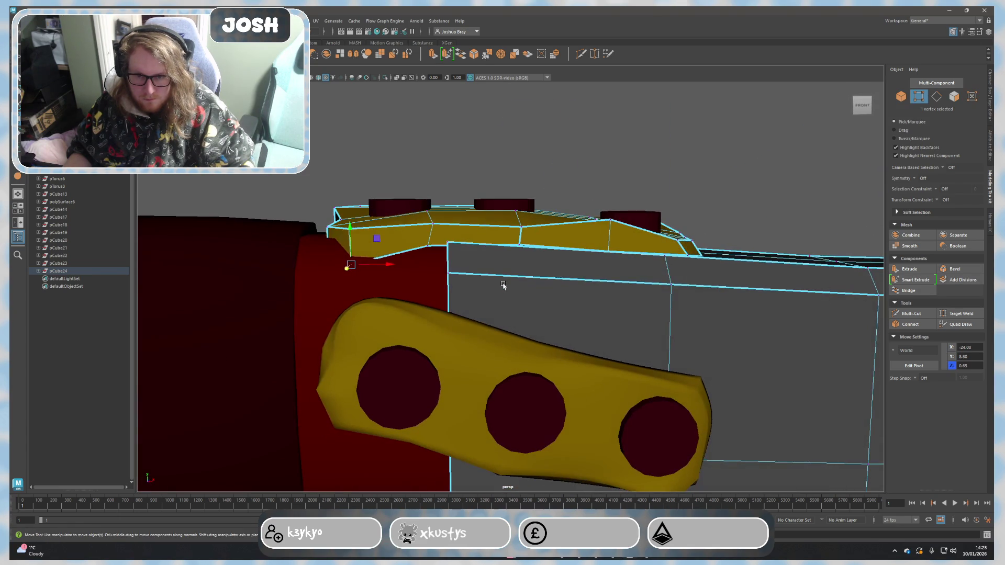
{"action": "mouse_move", "coordinate": [517, 245]}
{"action": "left_mouse_down", "text": "alt"}
{"action": "mouse_move", "coordinate": [520, 353]}
{"action": "mouse_move", "coordinate": [363, 403]}
{"action": "mouse_move", "coordinate": [354, 417]}
{"action": "mouse_move", "coordinate": [373, 355]}
{"action": "left_mouse_up", "text": "alt"}
{"action": "left_click", "coordinate": [363, 403]}
Step: Select the lower gold plate and pull one of its vertices into place
{"action": "left_click", "coordinate": [373, 355]}
{"action": "right_click_drag", "start_coordinate": [377, 335], "coordinate": [390, 340]}
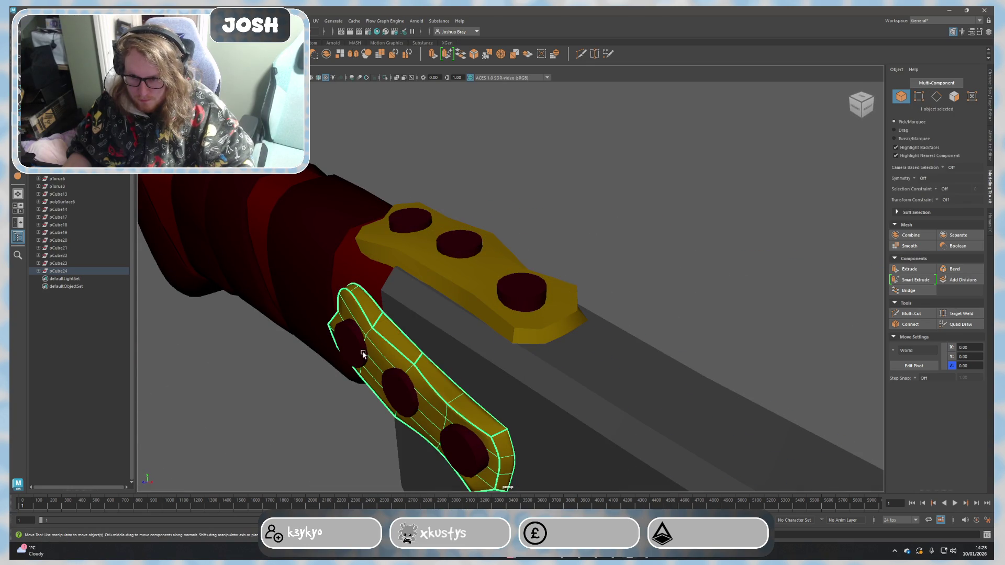
{"action": "mouse_move", "coordinate": [390, 341]}
{"action": "left_mouse_down", "text": "alt"}
{"action": "mouse_move", "coordinate": [478, 325]}
{"action": "mouse_move", "coordinate": [631, 384]}
{"action": "left_mouse_up", "text": "alt"}
{"action": "scroll", "coordinate": [630, 385], "scroll_direction": "up", "scroll_amount": 10}
{"action": "mouse_move", "coordinate": [533, 321]}
{"action": "right_mouse_down"}
{"action": "mouse_move", "coordinate": [519, 331]}
{"action": "mouse_move", "coordinate": [490, 323]}
{"action": "right_mouse_up"}
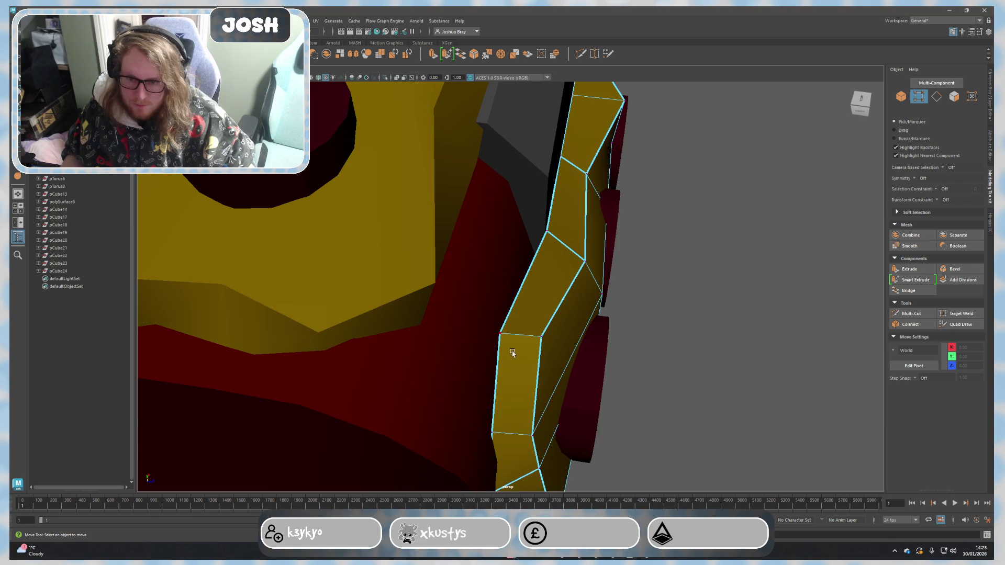
{"action": "left_click", "coordinate": [503, 335]}
{"action": "mouse_move", "coordinate": [507, 338]}
{"action": "left_mouse_down"}
{"action": "mouse_move", "coordinate": [454, 140]}
{"action": "mouse_move", "coordinate": [460, 157]}
{"action": "left_mouse_up"}
Step: Move the lower plate's end and corner vertices to reshape its end
{"action": "left_click", "coordinate": [467, 263]}
{"action": "left_click", "coordinate": [392, 149], "text": "shift"}
{"action": "left_click", "coordinate": [465, 260]}
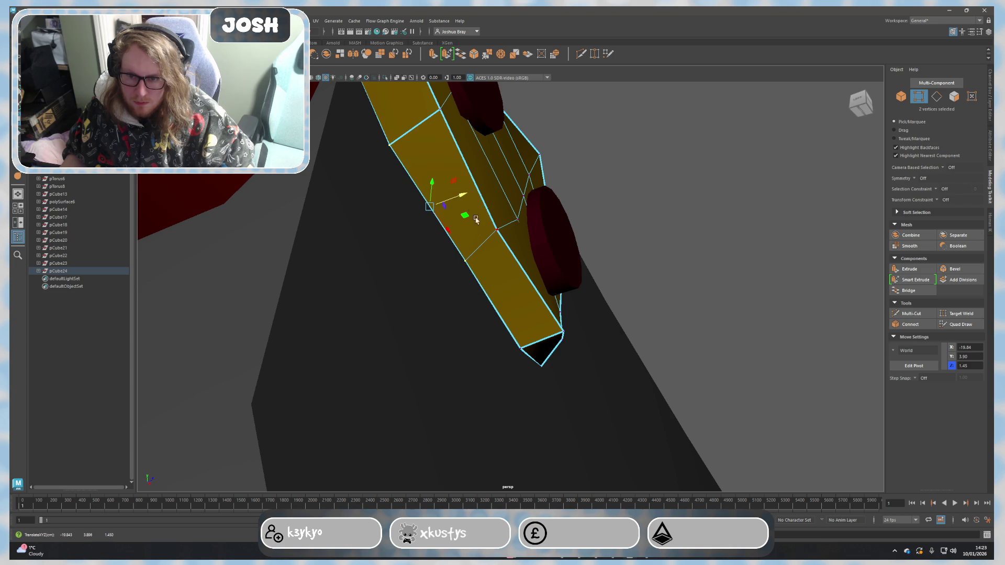
{"action": "mouse_move", "coordinate": [495, 254]}
{"action": "left_mouse_down"}
{"action": "mouse_move", "coordinate": [546, 344]}
{"action": "mouse_move", "coordinate": [588, 344]}
{"action": "mouse_move", "coordinate": [485, 370]}
{"action": "mouse_move", "coordinate": [549, 337]}
{"action": "left_mouse_up"}
{"action": "left_click", "coordinate": [554, 337]}
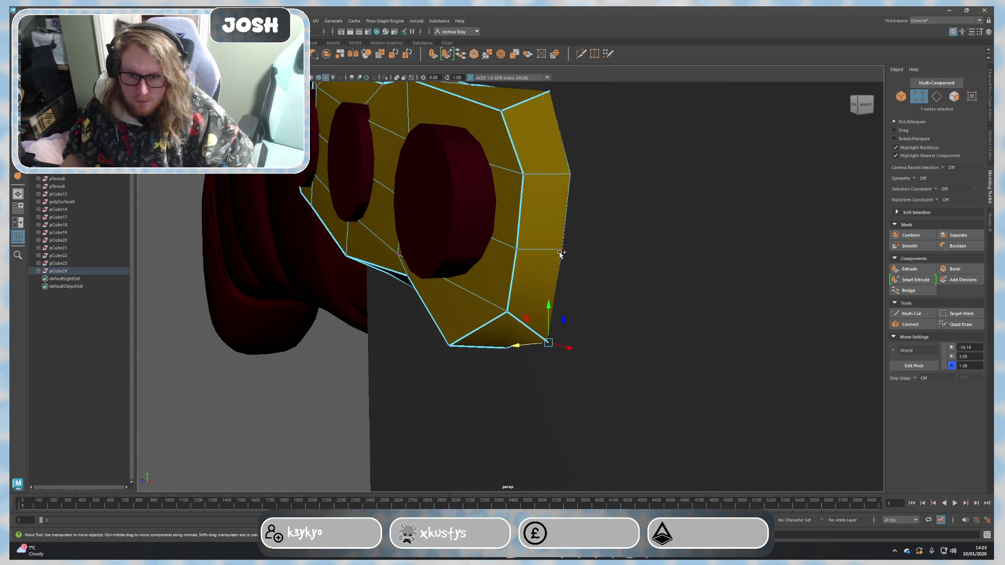
{"action": "key", "text": "F8"}
{"action": "mouse_move", "coordinate": [532, 246]}
{"action": "left_mouse_down", "text": "alt"}
{"action": "mouse_move", "coordinate": [554, 237]}
{"action": "mouse_move", "coordinate": [554, 285]}
{"action": "mouse_move", "coordinate": [625, 298]}
{"action": "mouse_move", "coordinate": [560, 230]}
{"action": "mouse_move", "coordinate": [560, 262]}
{"action": "mouse_move", "coordinate": [588, 253]}
{"action": "mouse_move", "coordinate": [598, 270]}
{"action": "mouse_move", "coordinate": [508, 282]}
{"action": "left_mouse_up", "text": "alt"}
Step: Select several edges of the lower plate in edge mode
{"action": "key", "text": "F10"}
{"action": "left_click", "coordinate": [596, 283]}
{"action": "left_click", "coordinate": [469, 429]}
{"action": "left_click", "coordinate": [455, 335]}
{"action": "mouse_move", "coordinate": [456, 334]}
{"action": "left_mouse_down", "text": "alt"}
{"action": "mouse_move", "coordinate": [527, 321]}
{"action": "mouse_move", "coordinate": [533, 271]}
{"action": "mouse_move", "coordinate": [545, 375]}
{"action": "mouse_move", "coordinate": [529, 321]}
{"action": "mouse_move", "coordinate": [556, 280]}
{"action": "mouse_move", "coordinate": [548, 260]}
{"action": "mouse_move", "coordinate": [496, 253]}
{"action": "mouse_move", "coordinate": [520, 329]}
{"action": "mouse_move", "coordinate": [567, 369]}
{"action": "mouse_move", "coordinate": [590, 413]}
{"action": "mouse_move", "coordinate": [495, 303]}
{"action": "mouse_move", "coordinate": [471, 173]}
{"action": "mouse_move", "coordinate": [518, 231]}
{"action": "mouse_move", "coordinate": [538, 285]}
{"action": "mouse_move", "coordinate": [463, 327]}
{"action": "mouse_move", "coordinate": [521, 256]}
{"action": "mouse_move", "coordinate": [499, 238]}
{"action": "left_mouse_up", "text": "alt"}
Step: Move the lower plate's side vertices so its outline sits snugly against the red grip
{"action": "right_click", "coordinate": [463, 327]}
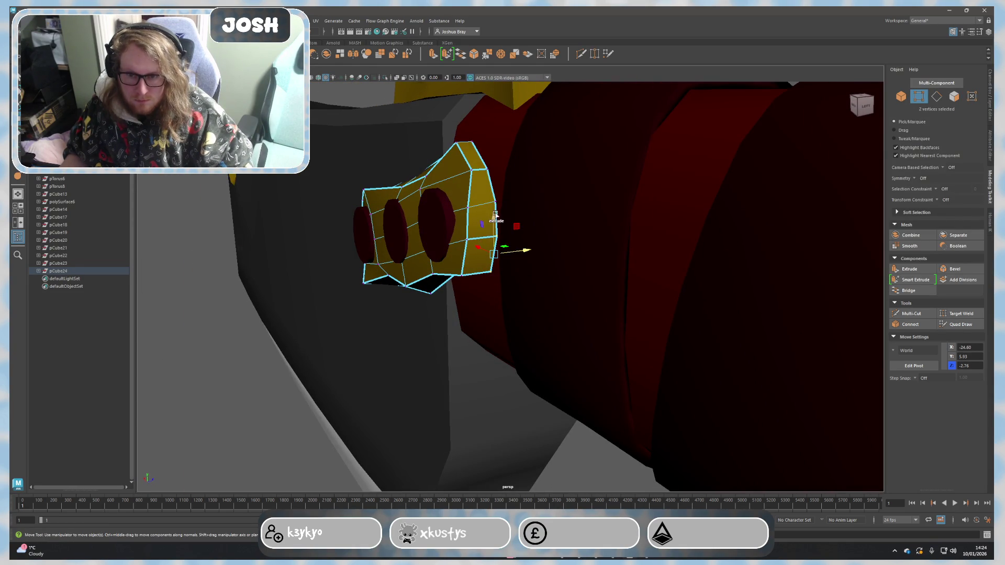
{"action": "left_click", "coordinate": [481, 160], "text": "shift"}
{"action": "mouse_move", "coordinate": [487, 194]}
{"action": "left_mouse_down", "text": "alt"}
{"action": "mouse_move", "coordinate": [503, 251]}
{"action": "mouse_move", "coordinate": [494, 275]}
{"action": "mouse_move", "coordinate": [509, 284]}
{"action": "left_mouse_up", "text": "alt"}
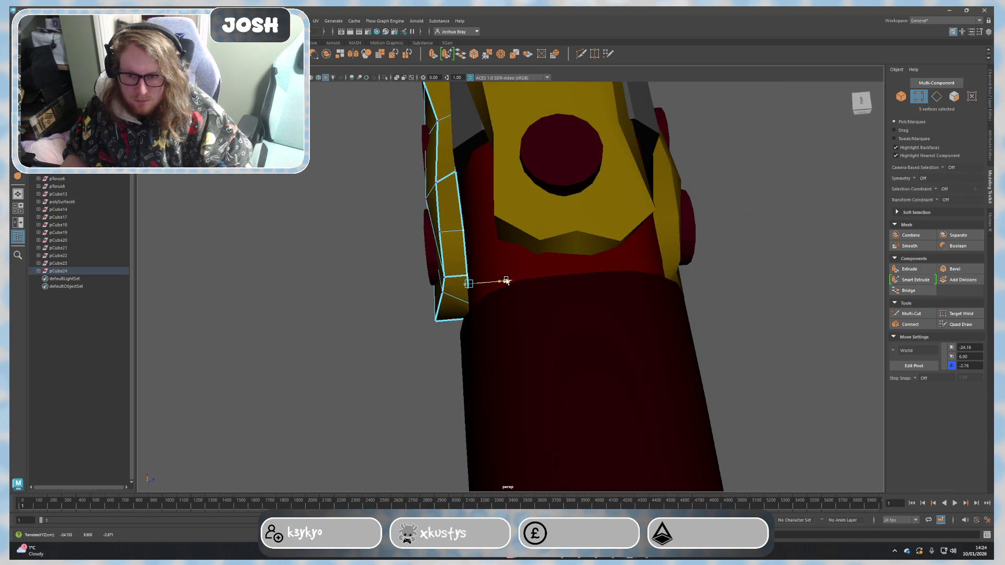
{"action": "left_click", "coordinate": [464, 232]}
{"action": "left_click_drag", "start_coordinate": [489, 232], "coordinate": [498, 232]}
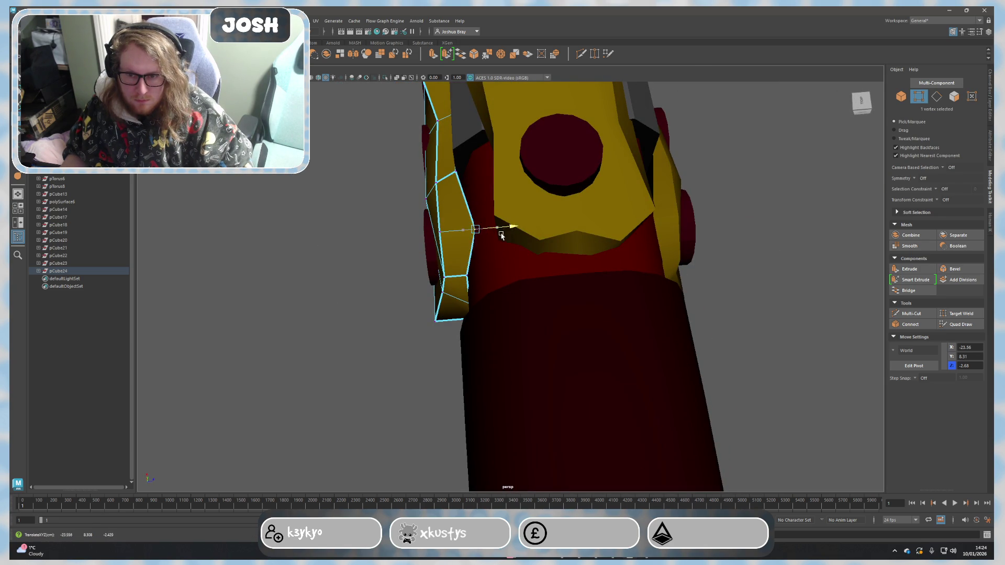
{"action": "left_click", "coordinate": [491, 274]}
{"action": "mouse_move", "coordinate": [490, 274]}
{"action": "left_mouse_down", "text": "alt"}
{"action": "mouse_move", "coordinate": [522, 157]}
{"action": "mouse_move", "coordinate": [523, 232]}
{"action": "mouse_move", "coordinate": [476, 289]}
{"action": "mouse_move", "coordinate": [474, 169]}
{"action": "mouse_move", "coordinate": [643, 341]}
{"action": "left_mouse_up", "text": "alt"}
{"action": "right_click_drag", "start_coordinate": [649, 321], "coordinate": [677, 297]}
Step: Select the handle's end cap and the spiral wrap bands
{"action": "mouse_move", "coordinate": [677, 298]}
{"action": "left_mouse_down", "text": "alt"}
{"action": "mouse_move", "coordinate": [709, 350]}
{"action": "mouse_move", "coordinate": [659, 328]}
{"action": "mouse_move", "coordinate": [632, 346]}
{"action": "left_mouse_up", "text": "alt"}
{"action": "mouse_move", "coordinate": [634, 345]}
{"action": "right_mouse_down"}
{"action": "mouse_move", "coordinate": [657, 324]}
{"action": "mouse_move", "coordinate": [633, 367]}
{"action": "right_mouse_up"}
{"action": "left_click", "coordinate": [679, 329]}
{"action": "scroll", "coordinate": [611, 360], "scroll_direction": "down", "scroll_amount": 5}
{"action": "left_click_drag", "start_coordinate": [611, 360], "coordinate": [619, 350], "text": "alt"}
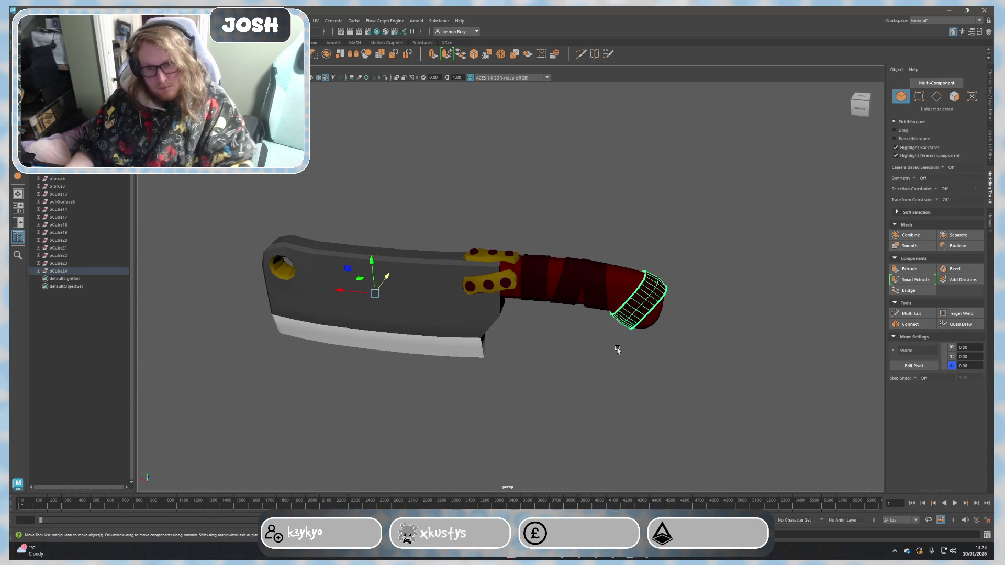
{"action": "left_click", "coordinate": [580, 286], "text": "shift"}
{"action": "left_click", "coordinate": [544, 288], "text": "shift"}
{"action": "right_click_drag", "start_coordinate": [569, 290], "coordinate": [566, 475]}
Step: Try a light grey, then a pale low-saturation yellow-gold, as the wraps' material colour
{"action": "left_click", "coordinate": [880, 153]}
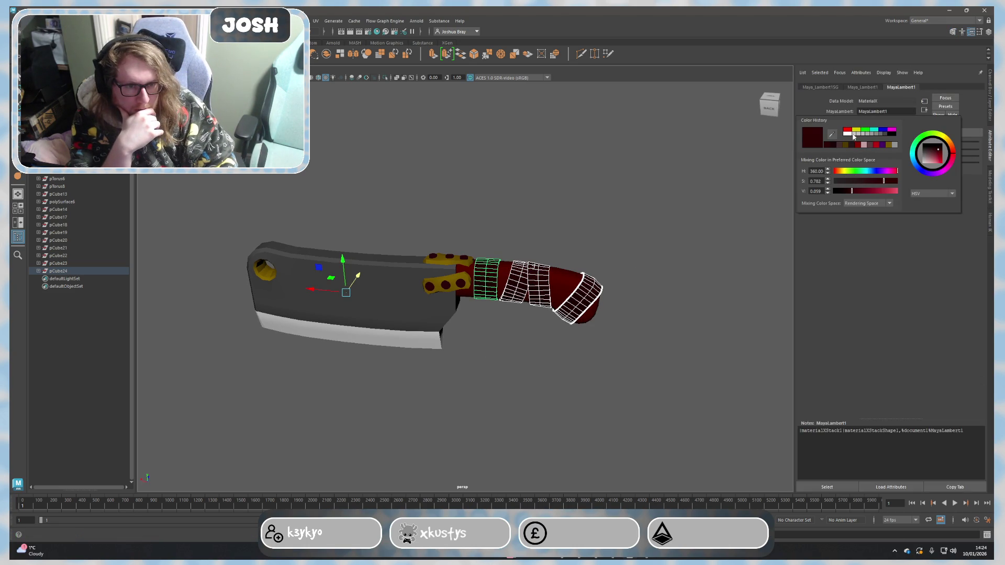
{"action": "left_click", "coordinate": [863, 134]}
{"action": "left_click", "coordinate": [868, 133]}
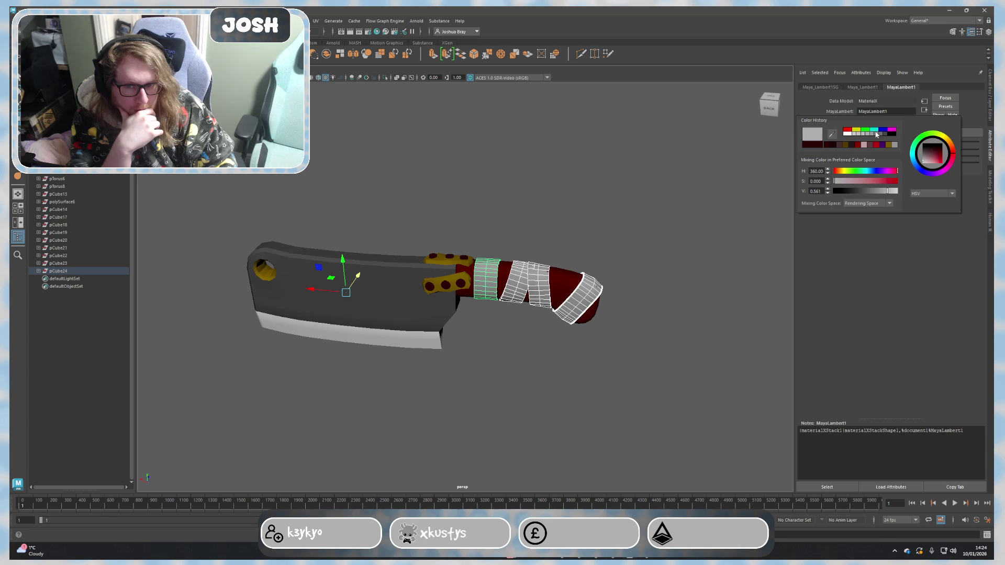
{"action": "left_click", "coordinate": [868, 146]}
{"action": "mouse_move", "coordinate": [846, 173]}
{"action": "left_mouse_down"}
{"action": "mouse_move", "coordinate": [897, 181]}
{"action": "mouse_move", "coordinate": [898, 191]}
{"action": "mouse_move", "coordinate": [878, 182]}
{"action": "left_mouse_up"}
{"action": "left_click", "coordinate": [881, 181]}
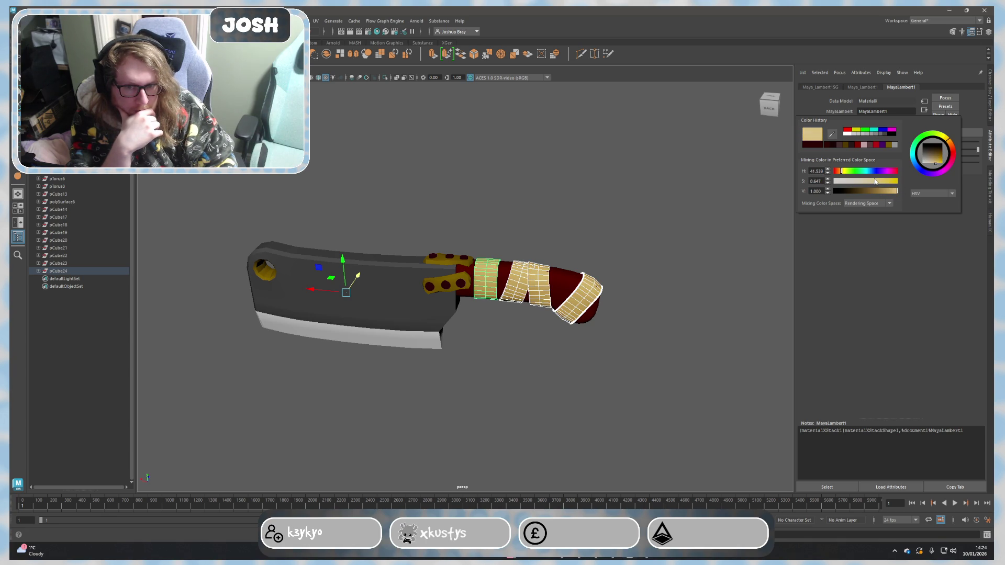
Step: Close the colour settings, orbit the cleaver and undo the last change
{"action": "left_click", "coordinate": [659, 199]}
{"action": "scroll", "coordinate": [645, 204], "scroll_direction": "down", "scroll_amount": 2}
{"action": "scroll", "coordinate": [597, 229], "scroll_direction": "up", "scroll_amount": 3}
{"action": "mouse_move", "coordinate": [597, 229]}
{"action": "left_mouse_down", "text": "alt"}
{"action": "mouse_move", "coordinate": [648, 204]}
{"action": "mouse_move", "coordinate": [630, 220]}
{"action": "left_mouse_up", "text": "alt"}
{"action": "key", "text": "ctrl+z"}
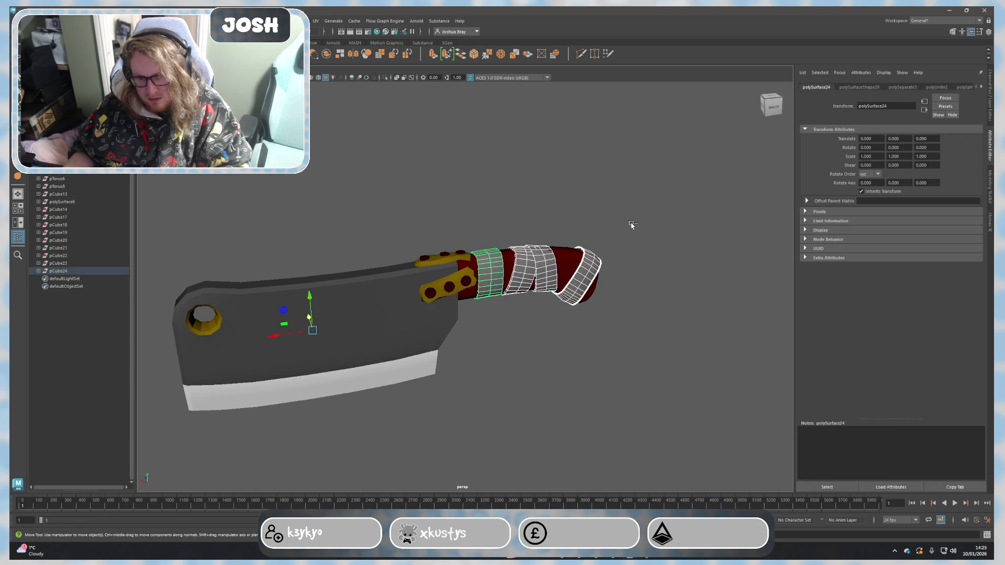
{"action": "left_click", "coordinate": [655, 225]}
{"action": "mouse_move", "coordinate": [656, 225]}
{"action": "left_mouse_down", "text": "alt"}
{"action": "mouse_move", "coordinate": [662, 267]}
{"action": "mouse_move", "coordinate": [676, 271]}
{"action": "mouse_move", "coordinate": [617, 305]}
{"action": "mouse_move", "coordinate": [624, 335]}
{"action": "mouse_move", "coordinate": [579, 332]}
{"action": "mouse_move", "coordinate": [590, 337]}
{"action": "left_mouse_up", "text": "alt"}
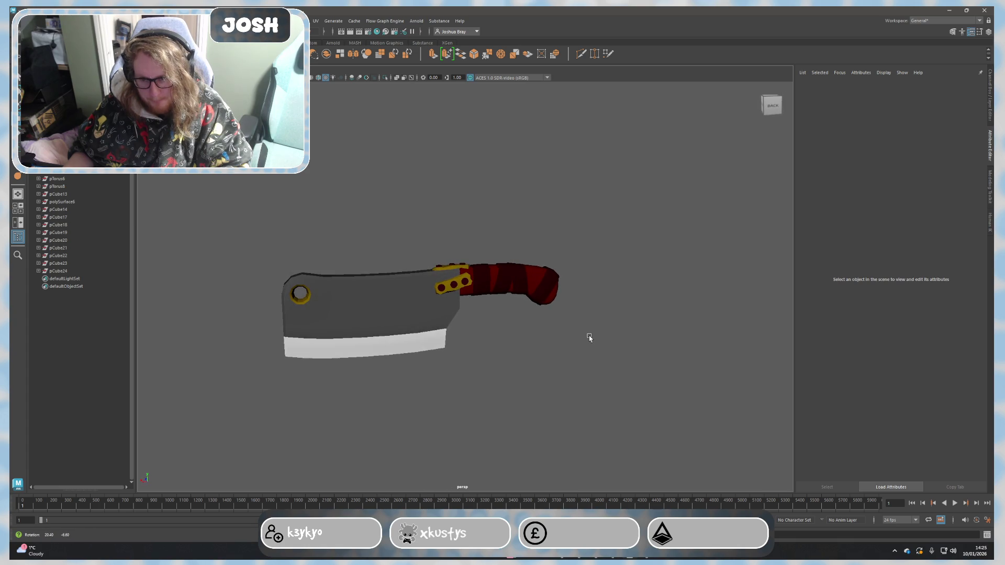
{"action": "scroll", "coordinate": [584, 345], "scroll_direction": "up", "scroll_amount": 5}
{"action": "middle_click_drag", "start_coordinate": [624, 337], "coordinate": [483, 314], "text": "alt"}
{"action": "left_click", "coordinate": [529, 330]}
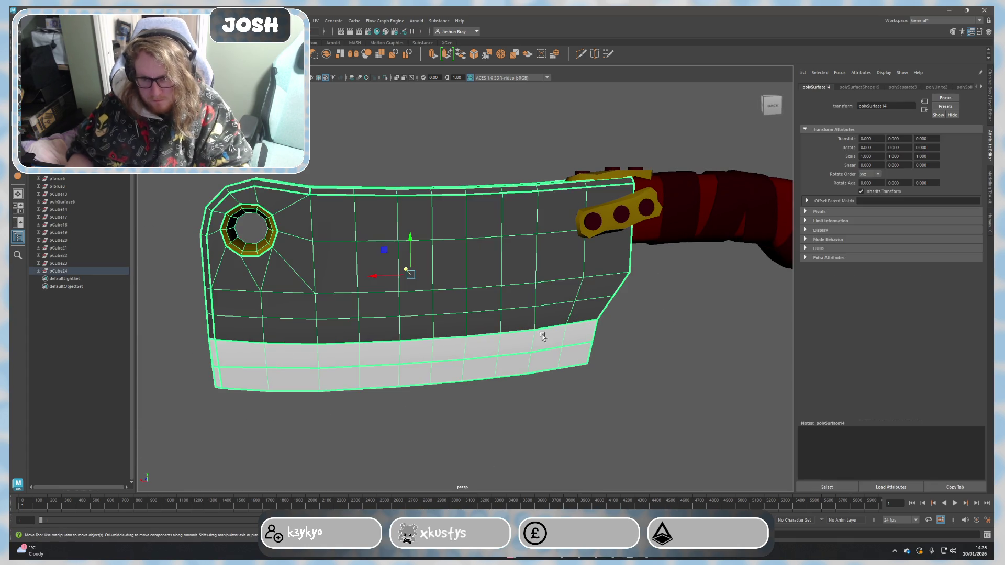
{"action": "scroll", "coordinate": [575, 348], "scroll_direction": "down", "scroll_amount": 3}
{"action": "left_click_drag", "start_coordinate": [717, 385], "coordinate": [381, 153]}
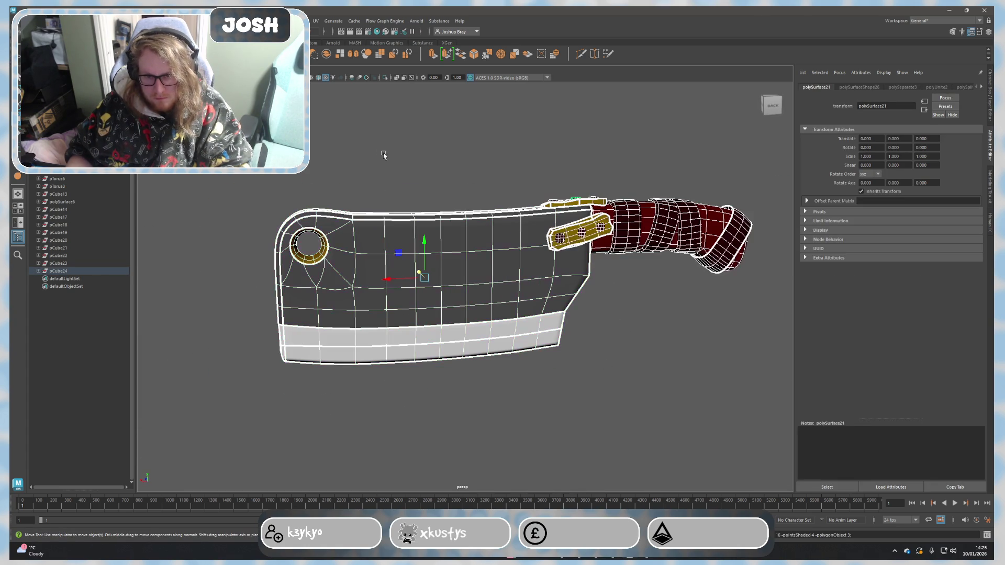
{"action": "left_click", "coordinate": [442, 164]}
{"action": "mouse_move", "coordinate": [581, 340]}
{"action": "left_mouse_down", "text": "alt"}
{"action": "mouse_move", "coordinate": [596, 352]}
{"action": "mouse_move", "coordinate": [727, 328]}
{"action": "mouse_move", "coordinate": [764, 331]}
{"action": "mouse_move", "coordinate": [660, 339]}
{"action": "mouse_move", "coordinate": [612, 329]}
{"action": "mouse_move", "coordinate": [581, 341]}
{"action": "left_mouse_up", "text": "alt"}
{"action": "scroll", "coordinate": [581, 340], "scroll_direction": "up", "scroll_amount": 5}
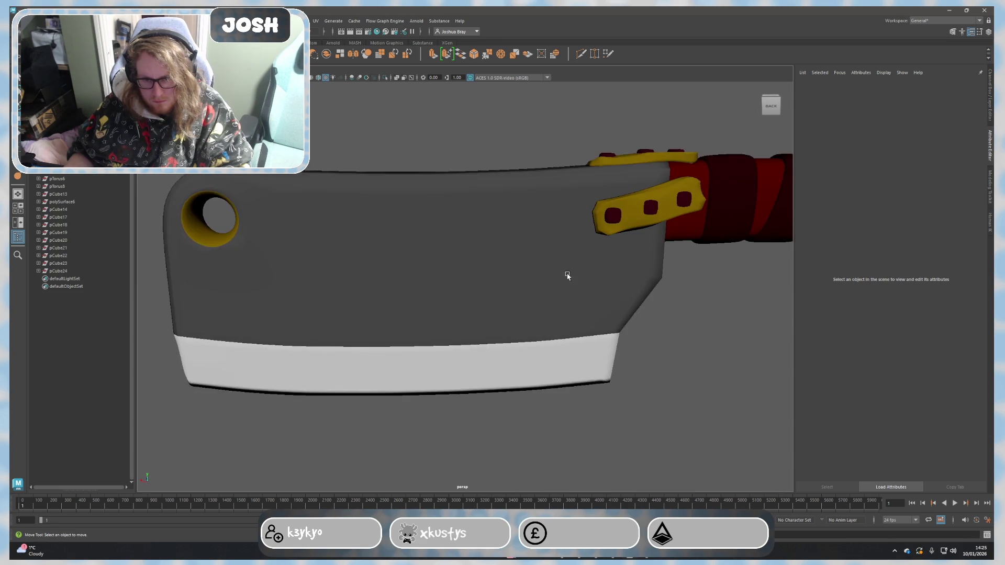
{"action": "left_click", "coordinate": [658, 200]}
{"action": "scroll", "coordinate": [690, 303], "scroll_direction": "down", "scroll_amount": 5}
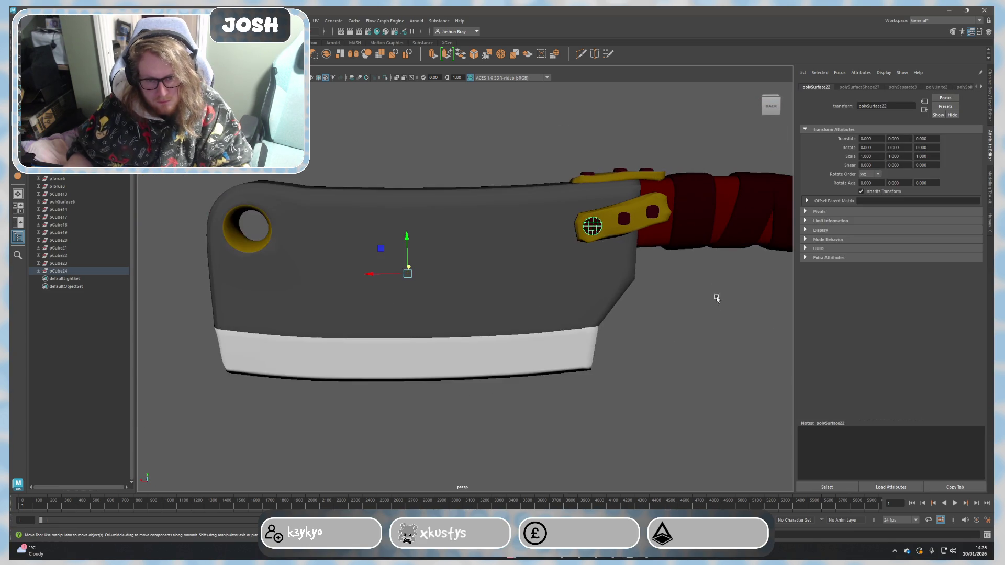
{"action": "left_click", "coordinate": [661, 361]}
{"action": "scroll", "coordinate": [442, 180], "scroll_direction": "down", "scroll_amount": 3}
{"action": "left_click_drag", "start_coordinate": [442, 180], "coordinate": [738, 406]}
{"action": "left_click", "coordinate": [631, 396]}
{"action": "mouse_move", "coordinate": [632, 396]}
{"action": "left_mouse_down", "text": "alt"}
{"action": "mouse_move", "coordinate": [682, 406]}
{"action": "mouse_move", "coordinate": [607, 448]}
{"action": "left_mouse_up", "text": "alt"}
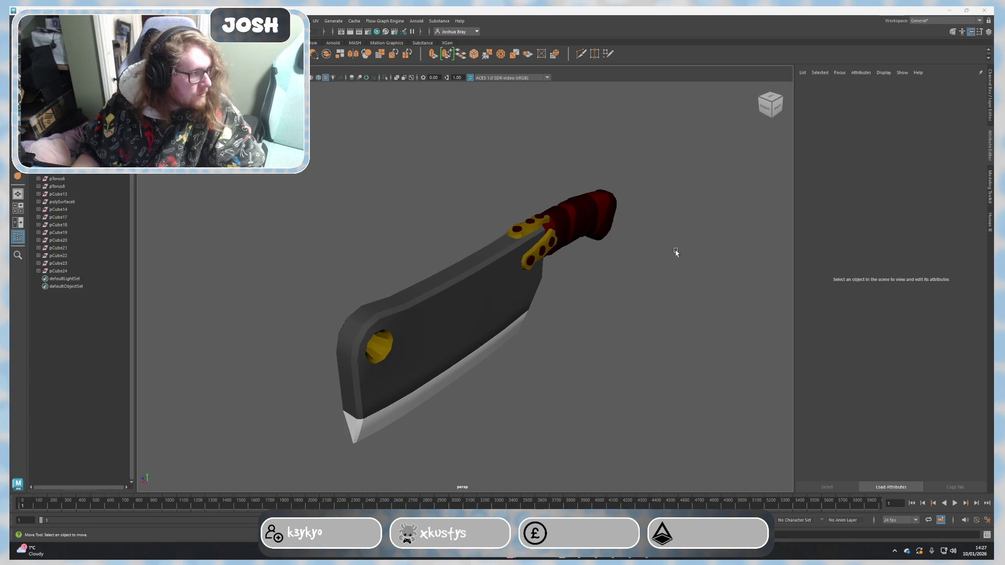
{"action": "mouse_move", "coordinate": [682, 316]}
{"action": "left_mouse_down", "text": "alt"}
{"action": "mouse_move", "coordinate": [634, 285]}
{"action": "mouse_move", "coordinate": [601, 294]}
{"action": "mouse_move", "coordinate": [659, 299]}
{"action": "mouse_move", "coordinate": [603, 296]}
{"action": "mouse_move", "coordinate": [661, 209]}
{"action": "mouse_move", "coordinate": [713, 274]}
{"action": "mouse_move", "coordinate": [693, 293]}
{"action": "mouse_move", "coordinate": [696, 244]}
{"action": "mouse_move", "coordinate": [693, 354]}
{"action": "mouse_move", "coordinate": [674, 281]}
{"action": "mouse_move", "coordinate": [693, 325]}
{"action": "mouse_move", "coordinate": [702, 213]}
{"action": "mouse_move", "coordinate": [670, 327]}
{"action": "mouse_move", "coordinate": [708, 300]}
{"action": "mouse_move", "coordinate": [701, 225]}
{"action": "mouse_move", "coordinate": [661, 312]}
{"action": "mouse_move", "coordinate": [683, 365]}
{"action": "mouse_move", "coordinate": [678, 274]}
{"action": "mouse_move", "coordinate": [635, 293]}
{"action": "mouse_move", "coordinate": [358, 302]}
{"action": "mouse_move", "coordinate": [590, 294]}
{"action": "mouse_move", "coordinate": [635, 307]}
{"action": "mouse_move", "coordinate": [613, 310]}
{"action": "left_mouse_up", "text": "alt"}
{"action": "scroll", "coordinate": [586, 298], "scroll_direction": "up", "scroll_amount": 3}
Step: Select the rivets and the upper gold plate around the cleaver handle
{"action": "left_click", "coordinate": [588, 279]}
{"action": "scroll", "coordinate": [602, 293], "scroll_direction": "up", "scroll_amount": 3}
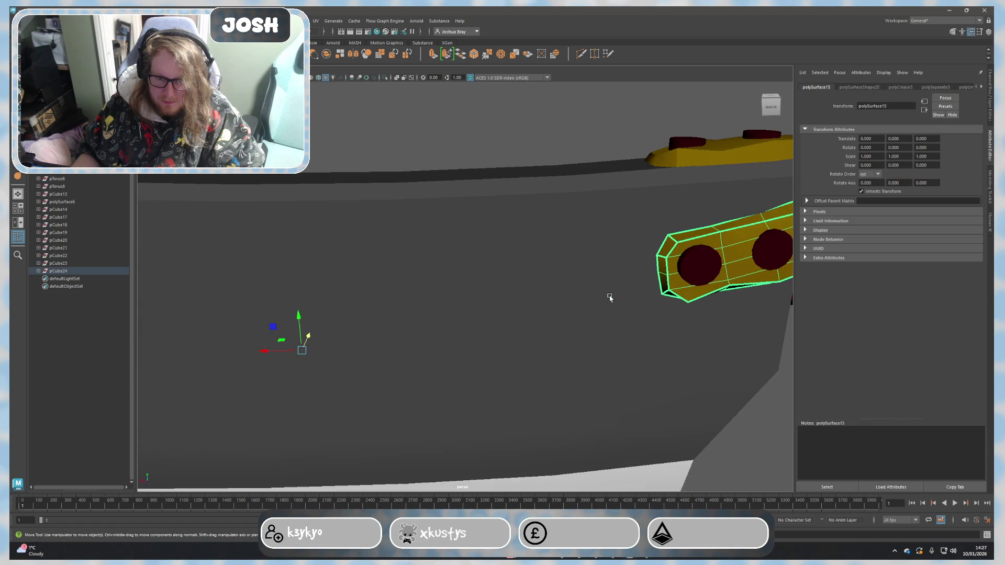
{"action": "left_click", "coordinate": [694, 265]}
{"action": "scroll", "coordinate": [694, 266], "scroll_direction": "down", "scroll_amount": 3}
{"action": "left_click_drag", "start_coordinate": [694, 265], "coordinate": [567, 308], "text": "alt"}
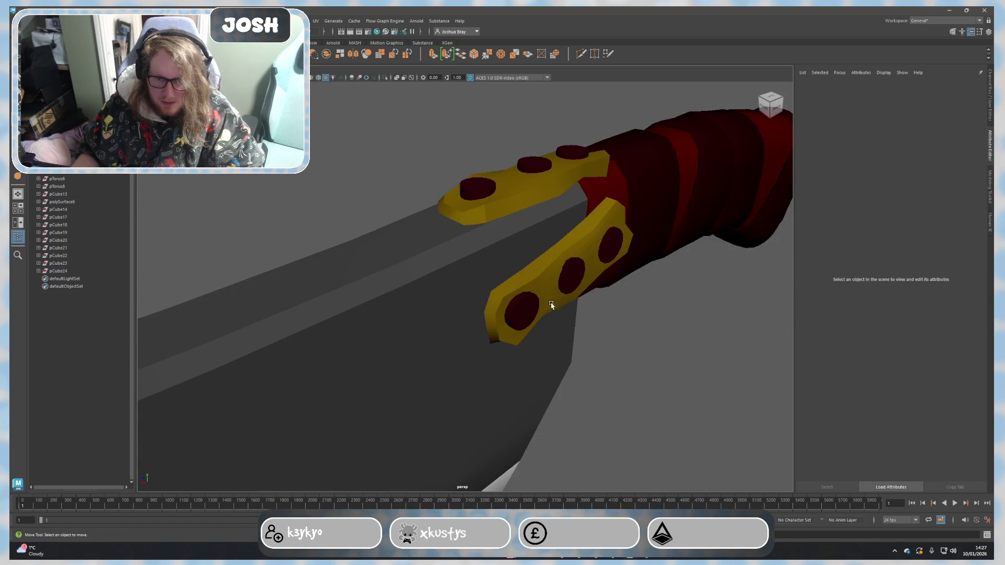
{"action": "left_click", "coordinate": [562, 283]}
{"action": "left_click", "coordinate": [610, 244]}
{"action": "left_click", "coordinate": [567, 274], "text": "shift"}
{"action": "left_click", "coordinate": [531, 295], "text": "shift"}
{"action": "left_click", "coordinate": [482, 188], "text": "shift"}
{"action": "left_click", "coordinate": [534, 165], "text": "shift"}
{"action": "left_click", "coordinate": [554, 178], "text": "shift"}
Step: Select just the rivet in the lower gold plate and zoom in on it
{"action": "left_click_drag", "start_coordinate": [555, 178], "coordinate": [579, 247], "text": "alt"}
{"action": "left_click", "coordinate": [579, 247]}
{"action": "left_click", "coordinate": [546, 200]}
{"action": "mouse_move", "coordinate": [546, 200]}
{"action": "left_mouse_down", "text": "alt"}
{"action": "mouse_move", "coordinate": [513, 193]}
{"action": "mouse_move", "coordinate": [464, 292]}
{"action": "mouse_move", "coordinate": [491, 350]}
{"action": "mouse_move", "coordinate": [544, 269]}
{"action": "mouse_move", "coordinate": [498, 285]}
{"action": "left_mouse_up", "text": "alt"}
{"action": "left_click", "coordinate": [497, 285]}
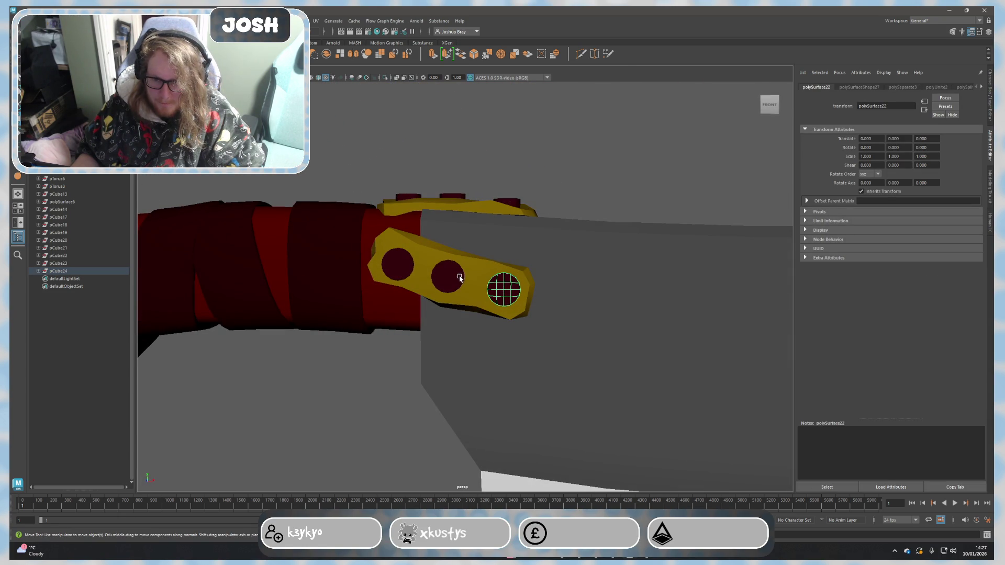
{"action": "left_click_drag", "start_coordinate": [583, 287], "coordinate": [487, 301], "text": "alt"}
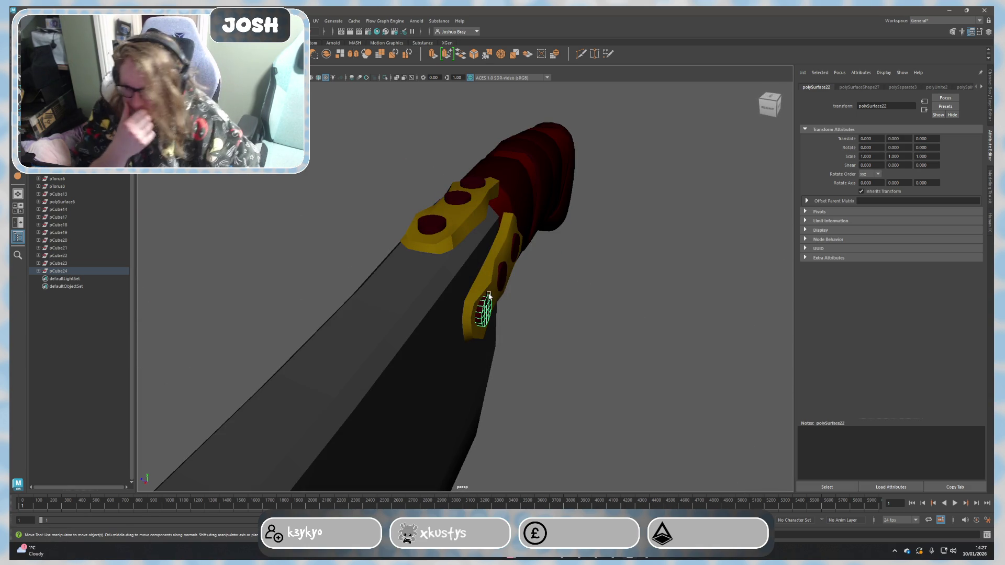
{"action": "right_click_drag", "start_coordinate": [503, 312], "coordinate": [571, 305], "text": "alt"}
{"action": "left_click_drag", "start_coordinate": [571, 305], "coordinate": [450, 287], "text": "alt"}
{"action": "right_click_drag", "start_coordinate": [450, 287], "coordinate": [468, 293]}
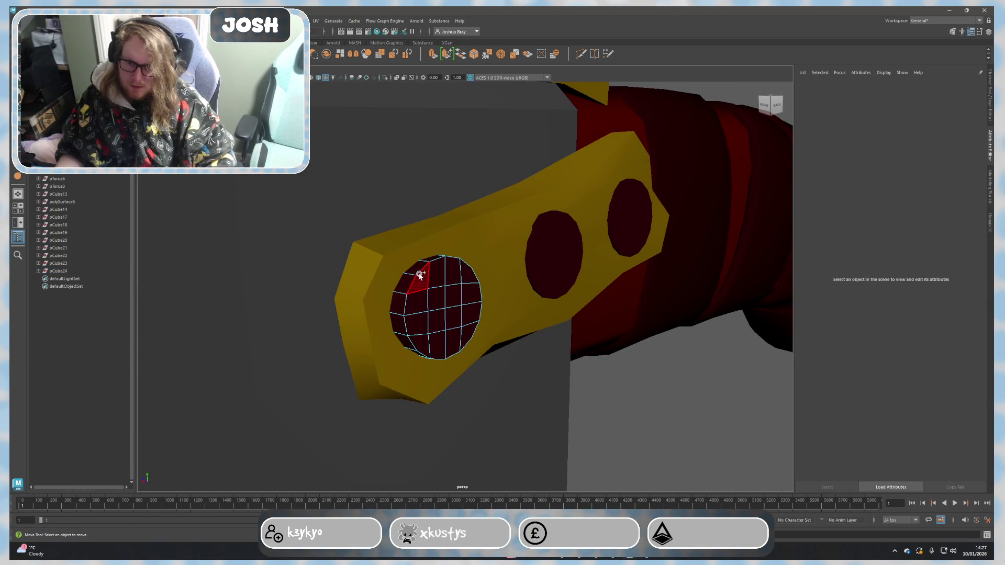
Step: Extrude the rivet's front face outward to lengthen it into a pin
{"action": "key", "text": "F8"}
{"action": "left_click", "coordinate": [442, 335]}
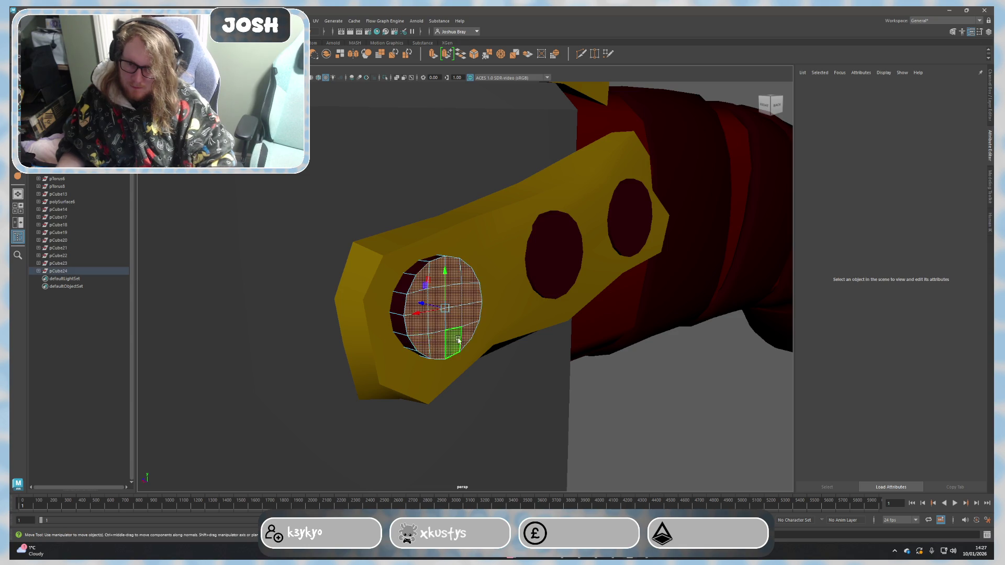
{"action": "left_click_drag", "start_coordinate": [442, 335], "coordinate": [484, 355], "text": "alt"}
{"action": "key", "text": "ctrl+e"}
{"action": "mouse_move", "coordinate": [547, 400]}
{"action": "left_mouse_down"}
{"action": "mouse_move", "coordinate": [564, 407]}
{"action": "mouse_move", "coordinate": [516, 386]}
{"action": "left_mouse_up"}
{"action": "key", "text": "w"}
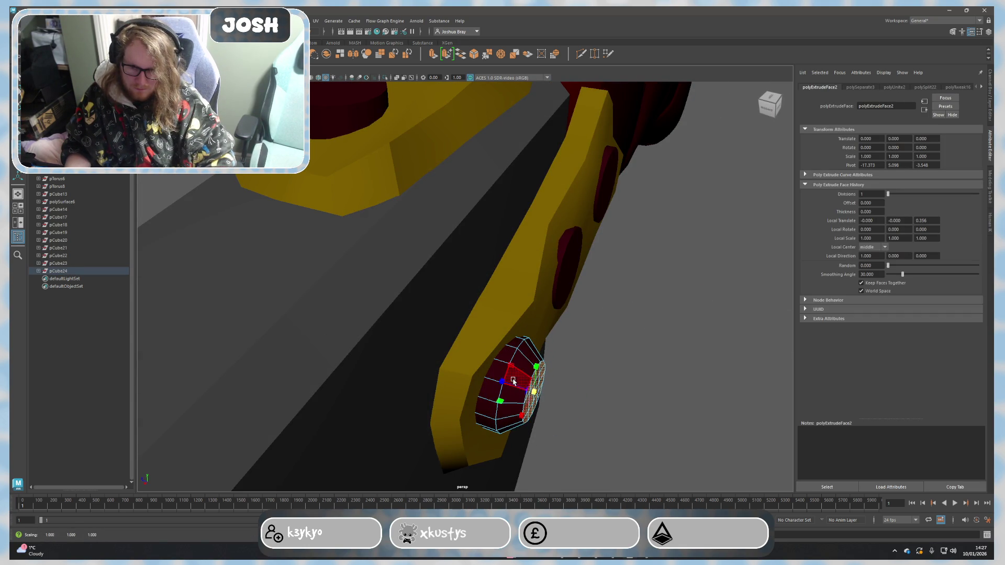
{"action": "right_click_drag", "start_coordinate": [615, 342], "coordinate": [659, 317]}
Step: Move the rivet pin out along Z to -19.348, clear of the cleaver
{"action": "mouse_move", "coordinate": [667, 332]}
{"action": "left_mouse_down", "text": "alt"}
{"action": "mouse_move", "coordinate": [549, 363]}
{"action": "mouse_move", "coordinate": [649, 359]}
{"action": "mouse_move", "coordinate": [554, 308]}
{"action": "mouse_move", "coordinate": [588, 312]}
{"action": "mouse_move", "coordinate": [556, 329]}
{"action": "mouse_move", "coordinate": [516, 319]}
{"action": "mouse_move", "coordinate": [433, 381]}
{"action": "mouse_move", "coordinate": [309, 356]}
{"action": "left_mouse_up", "text": "alt"}
{"action": "left_click", "coordinate": [535, 298]}
{"action": "left_click", "coordinate": [459, 310]}
{"action": "scroll", "coordinate": [460, 310], "scroll_direction": "down", "scroll_amount": 3}
{"action": "mouse_move", "coordinate": [414, 394]}
{"action": "left_mouse_down"}
{"action": "mouse_move", "coordinate": [398, 381]}
{"action": "mouse_move", "coordinate": [435, 398]}
{"action": "left_mouse_up"}
{"action": "left_click", "coordinate": [641, 354]}
{"action": "mouse_move", "coordinate": [641, 354]}
{"action": "left_mouse_down", "text": "alt"}
{"action": "mouse_move", "coordinate": [695, 365]}
{"action": "mouse_move", "coordinate": [579, 361]}
{"action": "mouse_move", "coordinate": [489, 388]}
{"action": "left_mouse_up", "text": "alt"}
{"action": "left_click", "coordinate": [534, 324]}
{"action": "scroll", "coordinate": [633, 352], "scroll_direction": "up", "scroll_amount": 5}
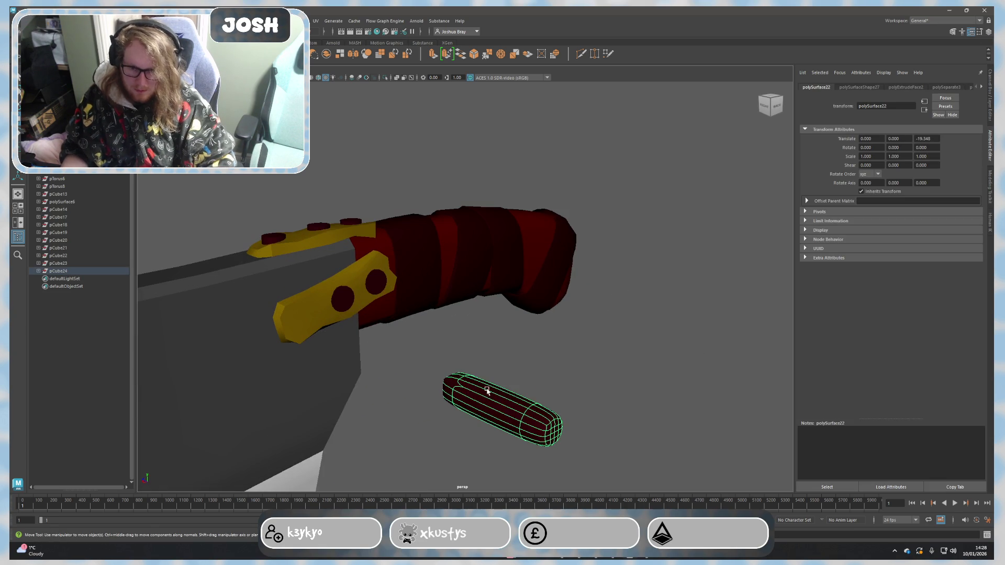
{"action": "scroll", "coordinate": [619, 359], "scroll_direction": "up", "scroll_amount": 3}
{"action": "middle_click_drag", "start_coordinate": [619, 359], "coordinate": [572, 236], "text": "alt"}
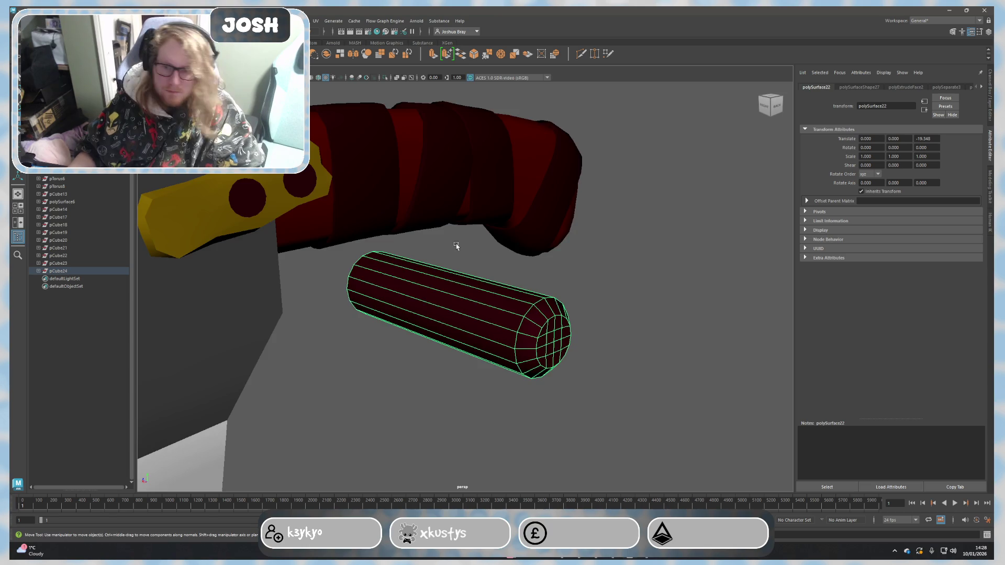
Step: Multi-Cut an edge loop across the middle of the rivet pin
{"action": "left_click_drag", "start_coordinate": [457, 244], "coordinate": [487, 254], "text": "alt"}
{"action": "left_click", "coordinate": [986, 189]}
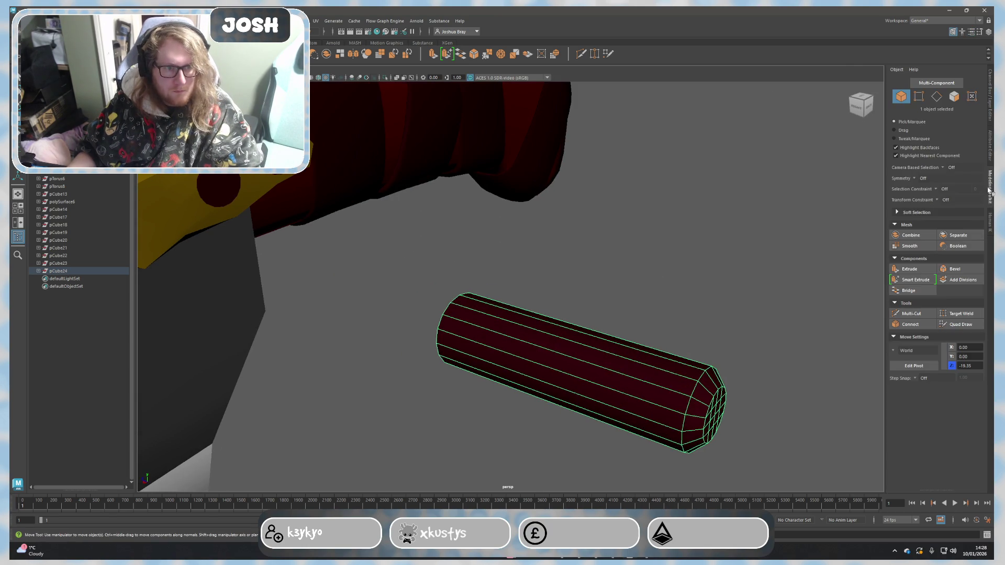
{"action": "left_click", "coordinate": [899, 310]}
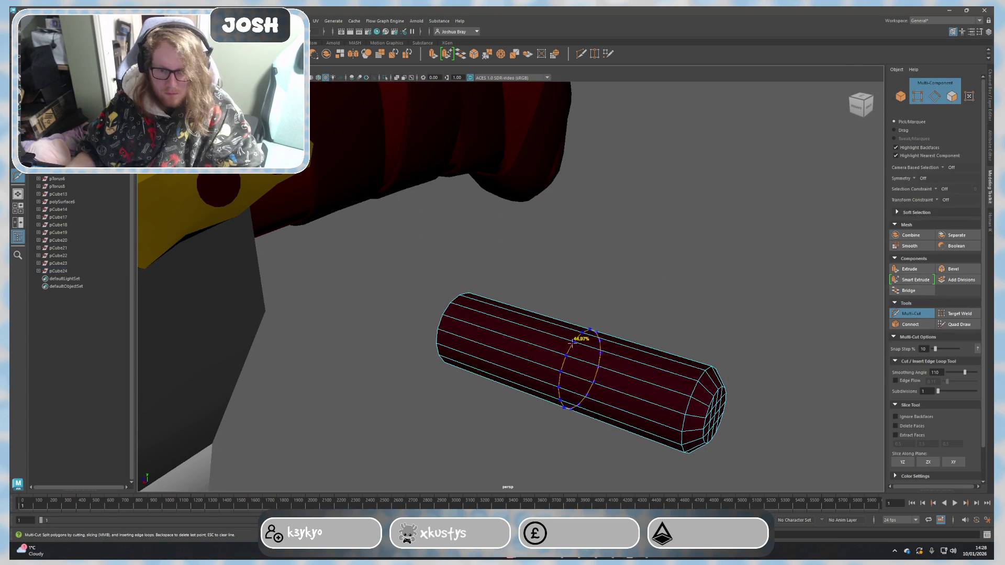
{"action": "left_click", "coordinate": [574, 354], "text": "ctrl"}
{"action": "key", "text": "q"}
Step: Delete the faces of the pin's left half
{"action": "scroll", "coordinate": [386, 282], "scroll_direction": "up", "scroll_amount": 3}
{"action": "left_click_drag", "start_coordinate": [557, 206], "coordinate": [735, 352]}
{"action": "scroll", "coordinate": [687, 375], "scroll_direction": "down", "scroll_amount": 3}
{"action": "left_click_drag", "start_coordinate": [686, 374], "coordinate": [632, 285], "text": "alt"}
{"action": "right_click_drag", "start_coordinate": [632, 285], "coordinate": [632, 308]}
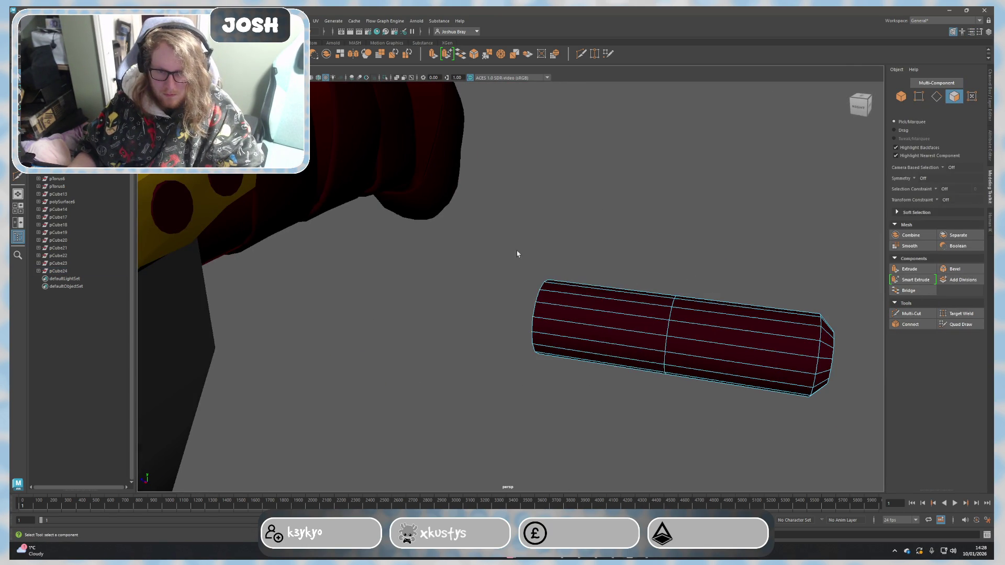
{"action": "left_click_drag", "start_coordinate": [536, 265], "coordinate": [611, 408]}
{"action": "key", "text": "Delete"}
Step: Mirror the remaining half with Cut Geometry off, object position and Z axis
{"action": "mouse_move", "coordinate": [708, 322]}
{"action": "right_mouse_down"}
{"action": "mouse_move", "coordinate": [708, 374]}
{"action": "mouse_move", "coordinate": [758, 311]}
{"action": "right_mouse_up"}
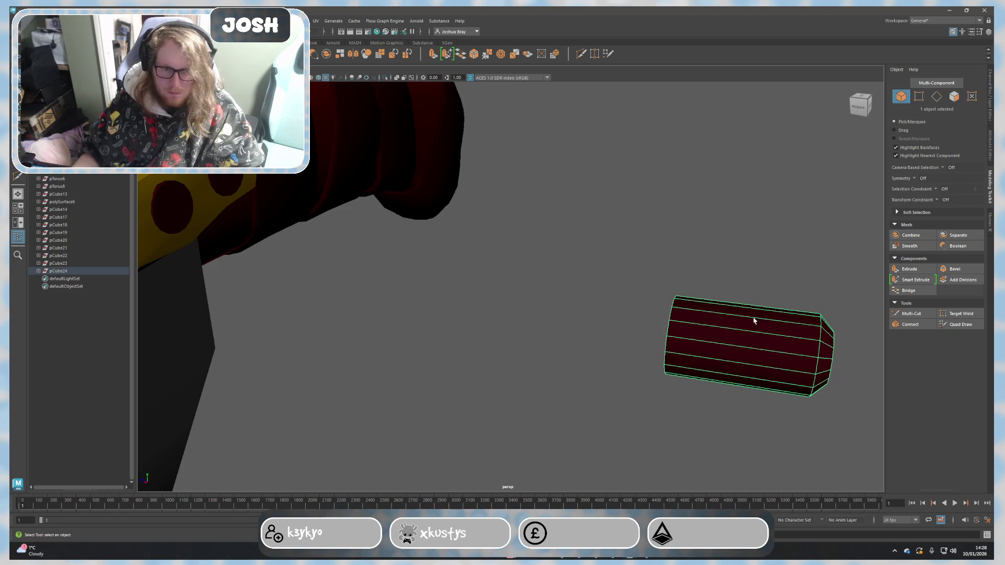
{"action": "left_click", "coordinate": [354, 54]}
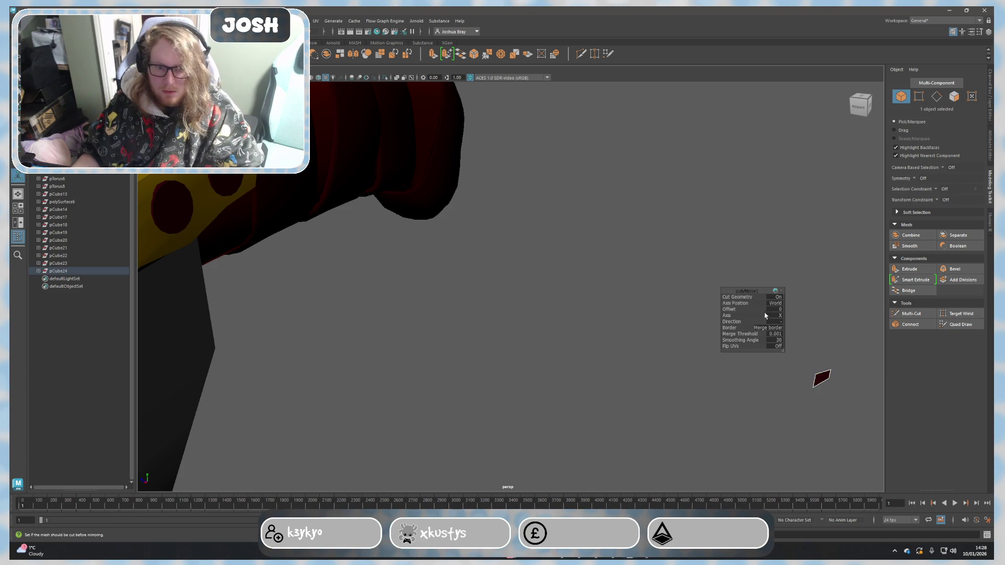
{"action": "left_click", "coordinate": [778, 297]}
{"action": "left_click", "coordinate": [778, 304]}
{"action": "left_click", "coordinate": [784, 315]}
{"action": "left_click", "coordinate": [778, 317]}
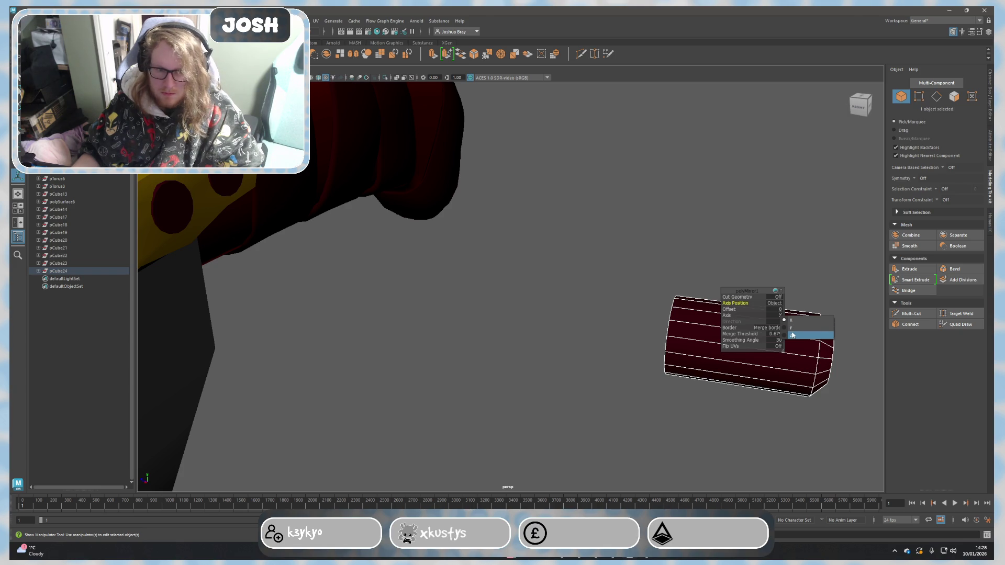
{"action": "left_click", "coordinate": [792, 335]}
{"action": "key", "text": "w"}
Step: Undo the mirror, leaving the pin as it was before
{"action": "mouse_move", "coordinate": [677, 336]}
{"action": "left_mouse_down", "text": "alt"}
{"action": "mouse_move", "coordinate": [724, 359]}
{"action": "mouse_move", "coordinate": [596, 360]}
{"action": "mouse_move", "coordinate": [579, 375]}
{"action": "left_mouse_up", "text": "alt"}
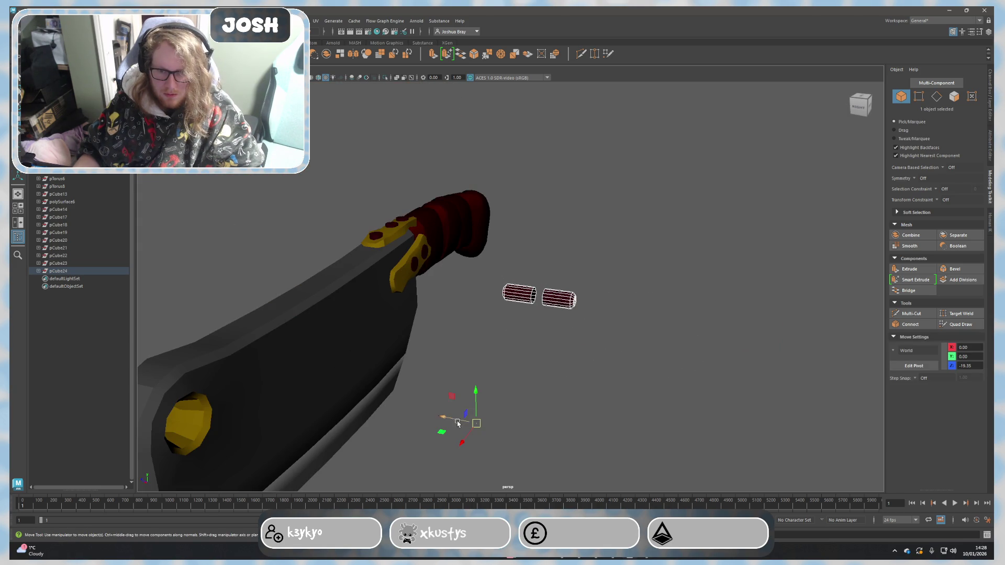
{"action": "scroll", "coordinate": [569, 312], "scroll_direction": "up", "scroll_amount": 3}
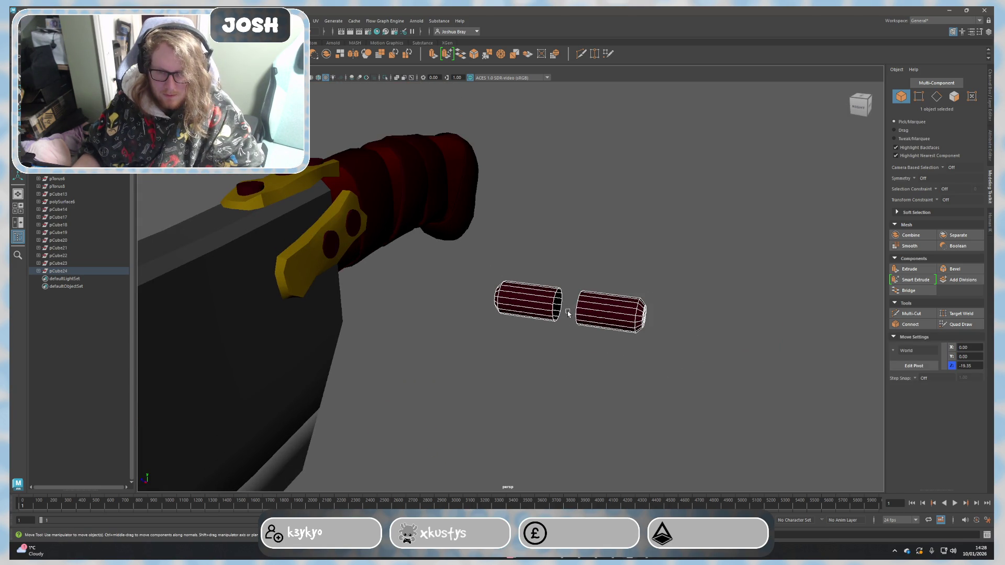
{"action": "key", "text": "ctrl+z"}
{"action": "key", "text": "ctrl+z"}
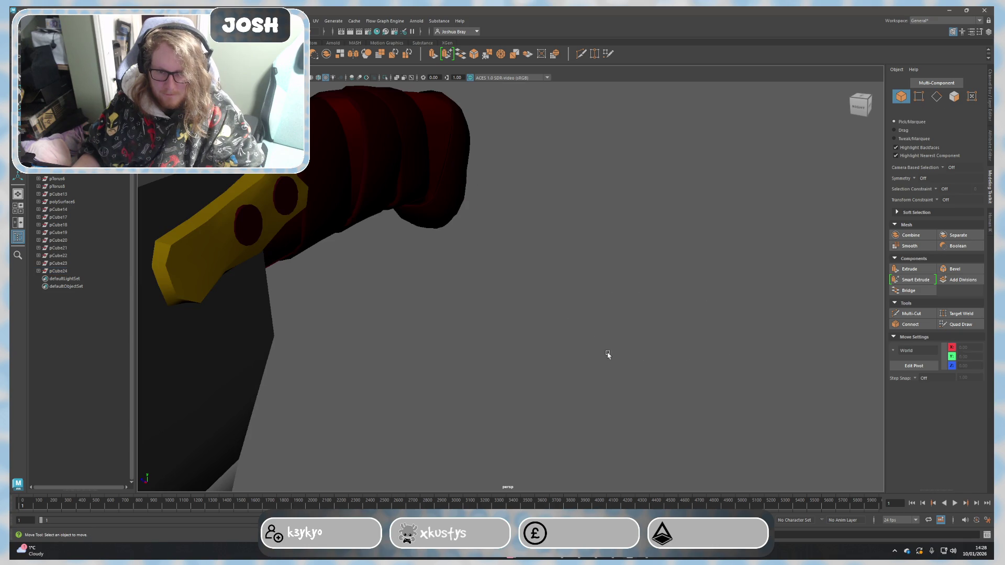
{"action": "key", "text": "shift+z"}
{"action": "key", "text": "shift+z"}
{"action": "key", "text": "shift+z"}
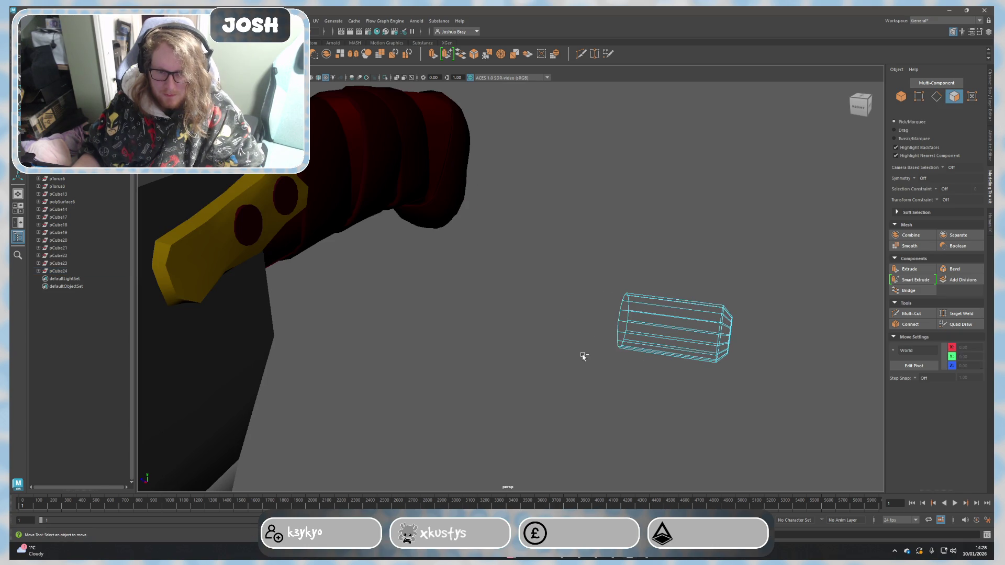
{"action": "key", "text": "ctrl+z"}
{"action": "key", "text": "shift+z"}
{"action": "key", "text": "ctrl+z"}
Step: Try raising the pin, then undo the move
{"action": "right_click_drag", "start_coordinate": [559, 291], "coordinate": [578, 283]}
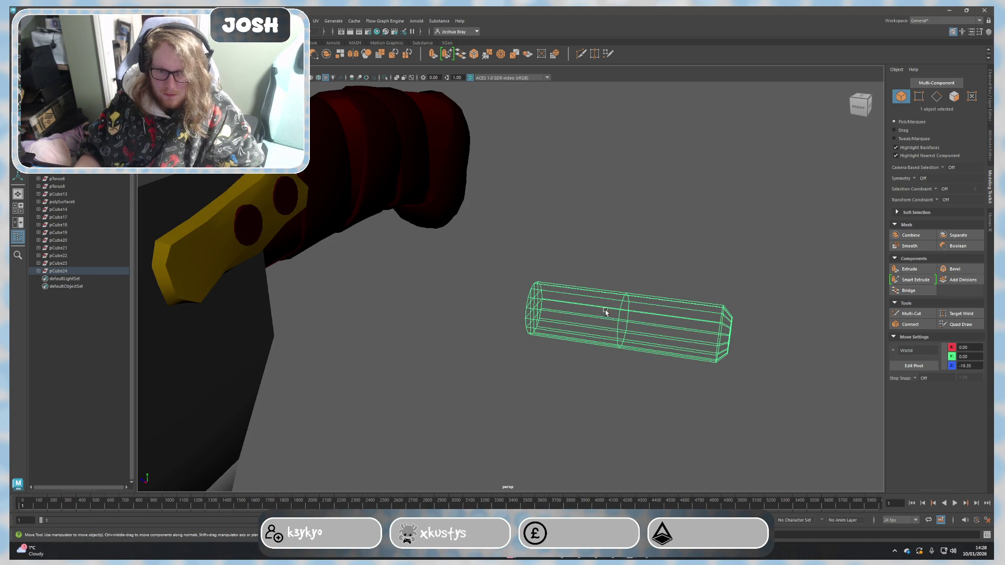
{"action": "left_click_drag", "start_coordinate": [610, 313], "coordinate": [583, 357], "text": "alt"}
{"action": "right_click_drag", "start_coordinate": [582, 357], "coordinate": [525, 375], "text": "alt"}
{"action": "left_click_drag", "start_coordinate": [482, 380], "coordinate": [482, 348]}
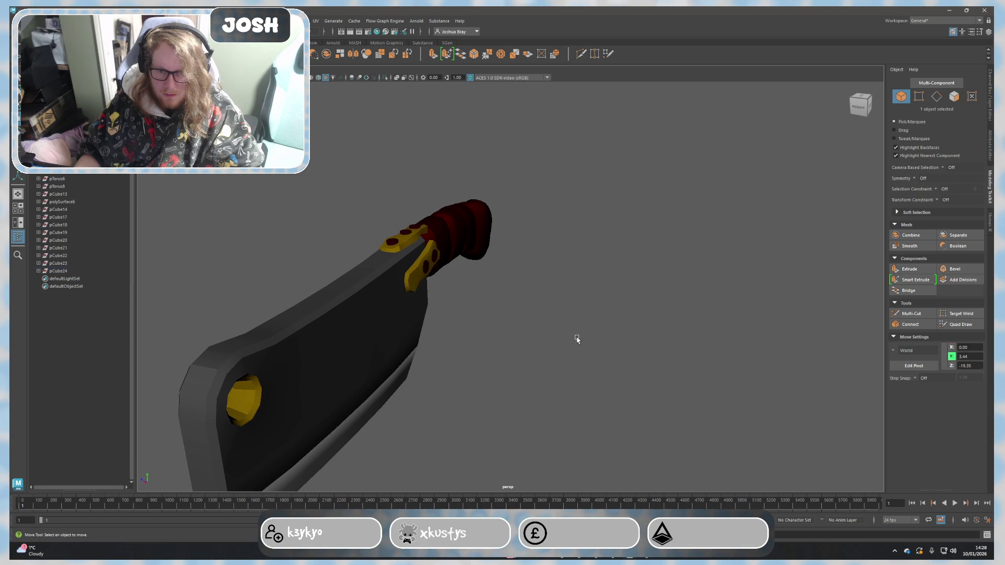
{"action": "key", "text": "ctrl+h"}
{"action": "key", "text": "ctrl+z"}
{"action": "left_click_drag", "start_coordinate": [544, 251], "coordinate": [578, 320]}
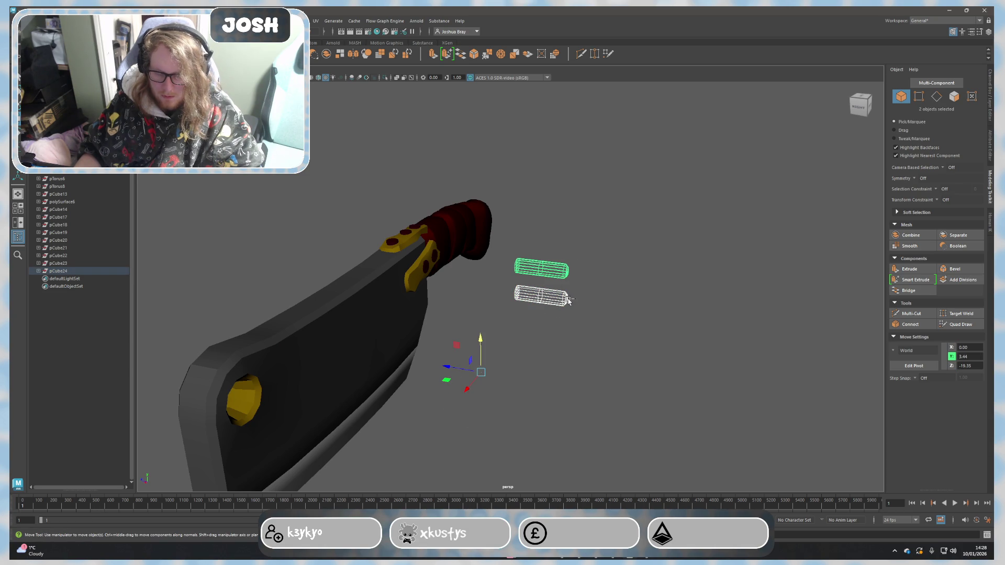
{"action": "right_click_drag", "start_coordinate": [553, 324], "coordinate": [583, 325], "text": "alt"}
{"action": "key", "text": "ctrl+z"}
{"action": "key", "text": "ctrl+z"}
{"action": "key", "text": "ctrl+z"}
{"action": "key", "text": "ctrl+z"}
Step: Slide the pin out of the gold plate to X -20.31, Y 5.74, Z -19.39 and centre its pivot
{"action": "scroll", "coordinate": [352, 288], "scroll_direction": "up", "scroll_amount": 5}
{"action": "left_click", "coordinate": [220, 225]}
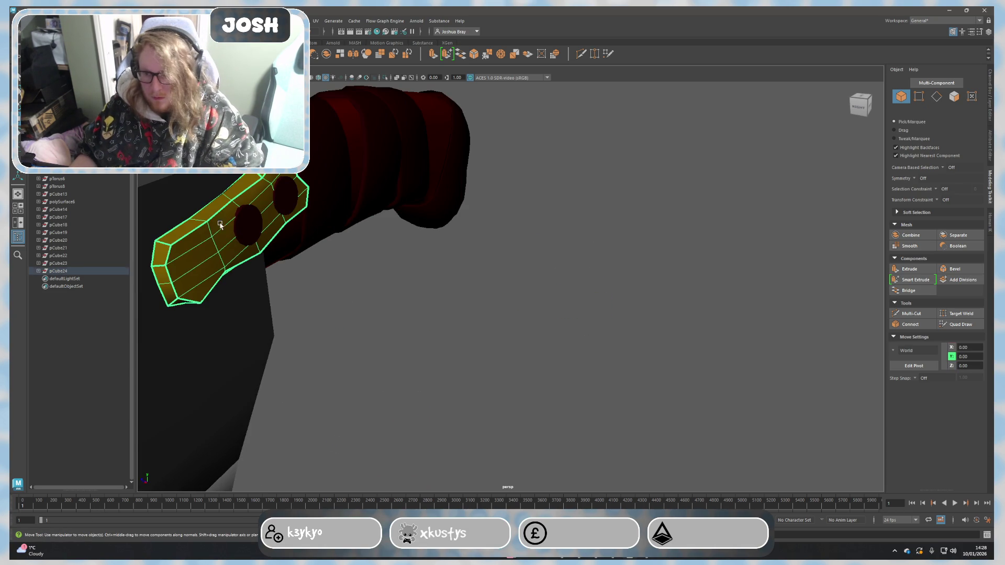
{"action": "left_click", "coordinate": [251, 230]}
{"action": "left_click_drag", "start_coordinate": [292, 252], "coordinate": [340, 288], "text": "alt"}
{"action": "scroll", "coordinate": [366, 297], "scroll_direction": "down", "scroll_amount": 5}
{"action": "left_click_drag", "start_coordinate": [254, 379], "coordinate": [424, 414]}
{"action": "left_click", "coordinate": [93, 20]}
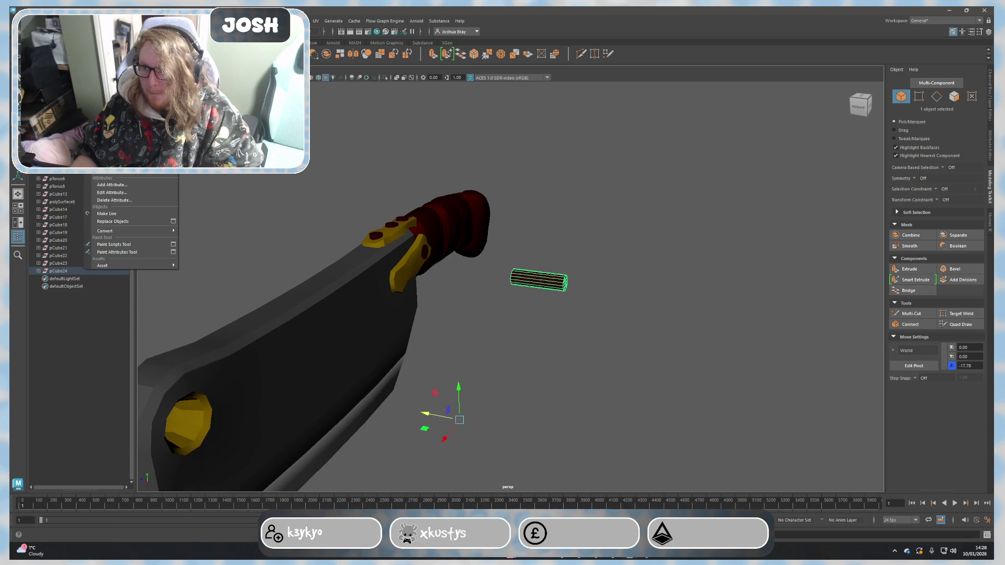
{"action": "left_click", "coordinate": [112, 94]}
Step: Extrude the pin's end-cap faces, scale them to 0.672 and push them out to taper
{"action": "key", "text": "f"}
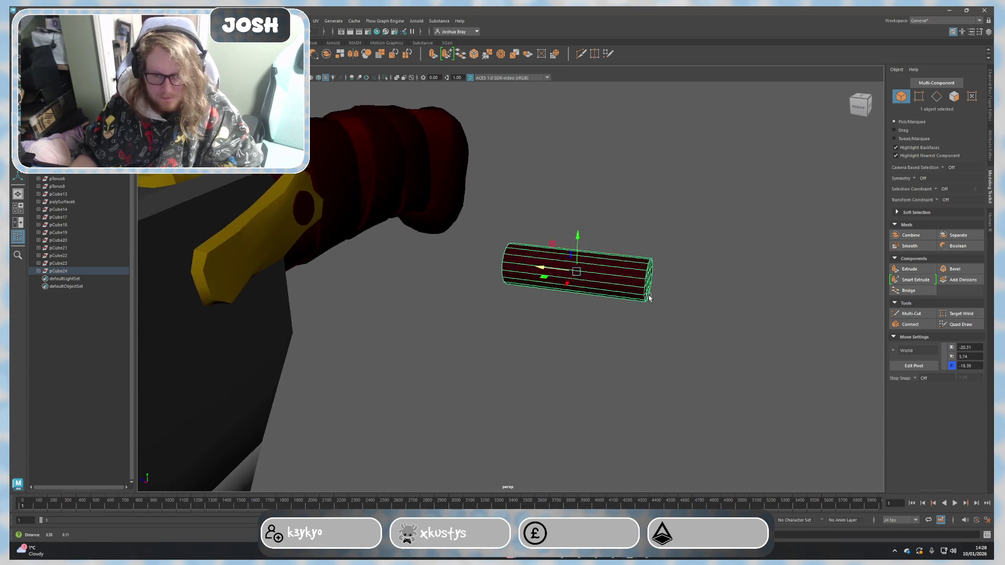
{"action": "left_click_drag", "start_coordinate": [671, 291], "coordinate": [567, 316], "text": "alt"}
{"action": "scroll", "coordinate": [359, 259], "scroll_direction": "up", "scroll_amount": 5}
{"action": "key", "text": "F11"}
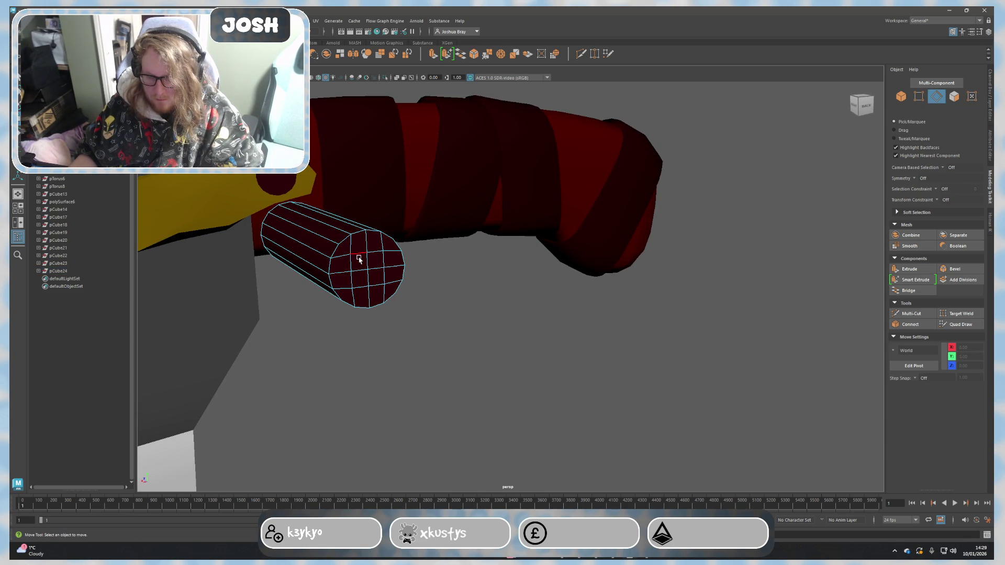
{"action": "mouse_move", "coordinate": [355, 278]}
{"action": "right_mouse_down"}
{"action": "mouse_move", "coordinate": [356, 264]}
{"action": "mouse_move", "coordinate": [336, 260]}
{"action": "right_mouse_up"}
{"action": "mouse_move", "coordinate": [336, 260]}
{"action": "left_mouse_down"}
{"action": "mouse_move", "coordinate": [386, 254]}
{"action": "mouse_move", "coordinate": [347, 292]}
{"action": "mouse_move", "coordinate": [449, 314]}
{"action": "mouse_move", "coordinate": [411, 307]}
{"action": "mouse_move", "coordinate": [424, 312]}
{"action": "left_mouse_up"}
{"action": "key", "text": "ctrl+e"}
{"action": "key", "text": "r"}
{"action": "key", "text": "w"}
{"action": "key", "text": "F8"}
Step: Select the edge loop near the pin's cap and adjust its crease
{"action": "mouse_move", "coordinate": [514, 265]}
{"action": "left_mouse_down", "text": "alt"}
{"action": "mouse_move", "coordinate": [482, 312]}
{"action": "mouse_move", "coordinate": [507, 294]}
{"action": "mouse_move", "coordinate": [507, 307]}
{"action": "left_mouse_up", "text": "alt"}
{"action": "right_click_drag", "start_coordinate": [507, 306], "coordinate": [516, 298]}
{"action": "double_click", "coordinate": [520, 303]}
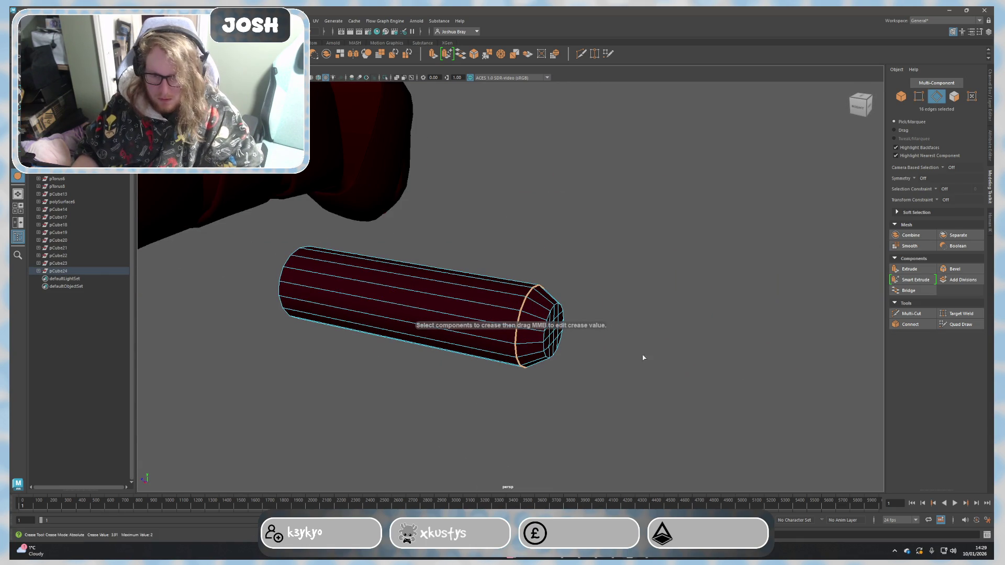
{"action": "left_click_drag", "start_coordinate": [636, 349], "coordinate": [520, 327], "text": "alt"}
{"action": "left_click", "coordinate": [461, 282]}
{"action": "scroll", "coordinate": [415, 297], "scroll_direction": "up", "scroll_amount": 3}
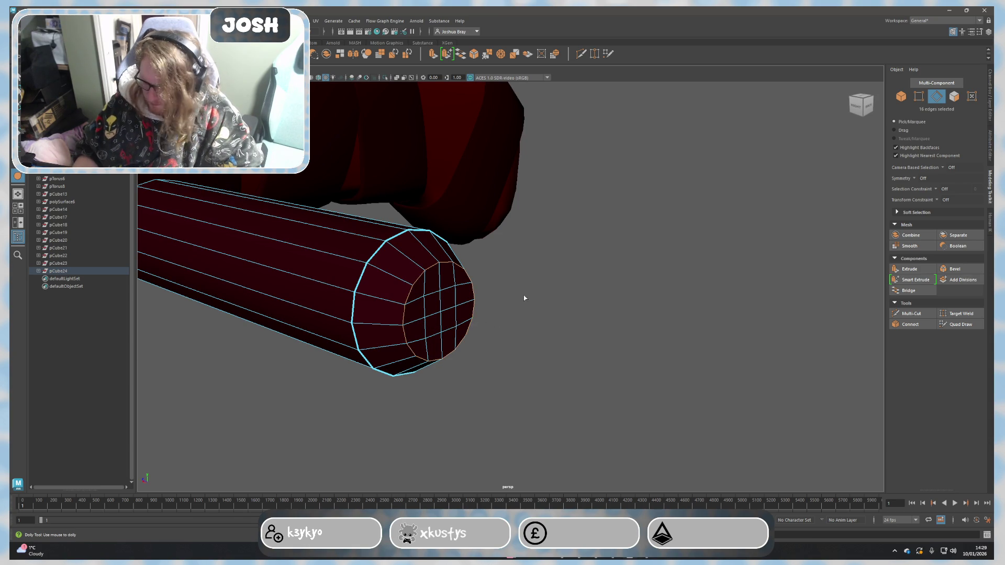
{"action": "key", "text": "F8"}
Step: Multi-Cut a new edge loop across the middle of the pin
{"action": "mouse_move", "coordinate": [529, 293]}
{"action": "left_mouse_down", "text": "alt"}
{"action": "mouse_move", "coordinate": [560, 288]}
{"action": "mouse_move", "coordinate": [496, 272]}
{"action": "mouse_move", "coordinate": [406, 321]}
{"action": "left_mouse_up", "text": "alt"}
{"action": "left_click", "coordinate": [343, 325]}
{"action": "left_click_drag", "start_coordinate": [343, 325], "coordinate": [424, 295], "text": "alt"}
{"action": "left_click", "coordinate": [911, 313]}
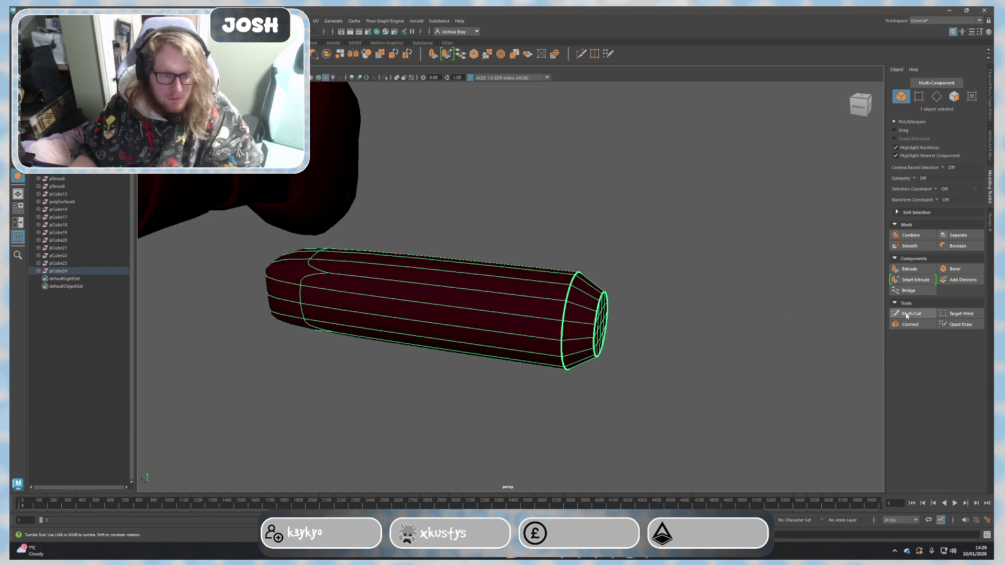
{"action": "left_click", "coordinate": [399, 302]}
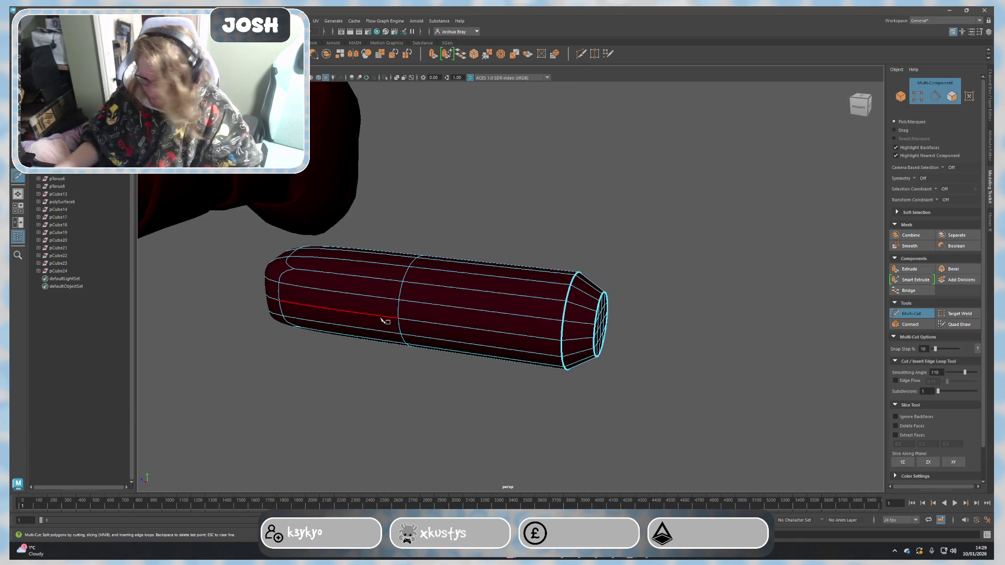
{"action": "mouse_move", "coordinate": [347, 292]}
{"action": "left_mouse_down", "text": "alt"}
{"action": "mouse_move", "coordinate": [371, 279]}
{"action": "mouse_move", "coordinate": [319, 210]}
{"action": "left_mouse_up", "text": "alt"}
{"action": "key", "text": "q"}
Step: Delete the pin's left-half faces and start a Mirror on the remaining half
{"action": "mouse_move", "coordinate": [374, 225]}
{"action": "left_mouse_down"}
{"action": "mouse_move", "coordinate": [412, 265]}
{"action": "mouse_move", "coordinate": [479, 379]}
{"action": "left_mouse_up"}
{"action": "key", "text": "Delete"}
{"action": "right_click_drag", "start_coordinate": [592, 296], "coordinate": [632, 272]}
{"action": "left_click", "coordinate": [353, 54]}
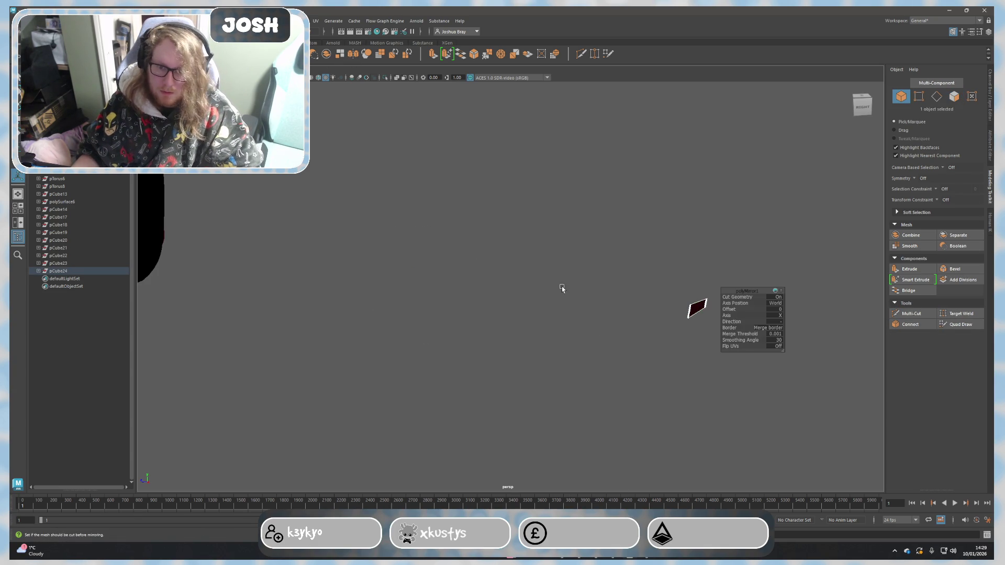
Step: Turn off the mirror's geometry cut and try the Z axis, undoing a stray move
{"action": "left_click", "coordinate": [779, 297]}
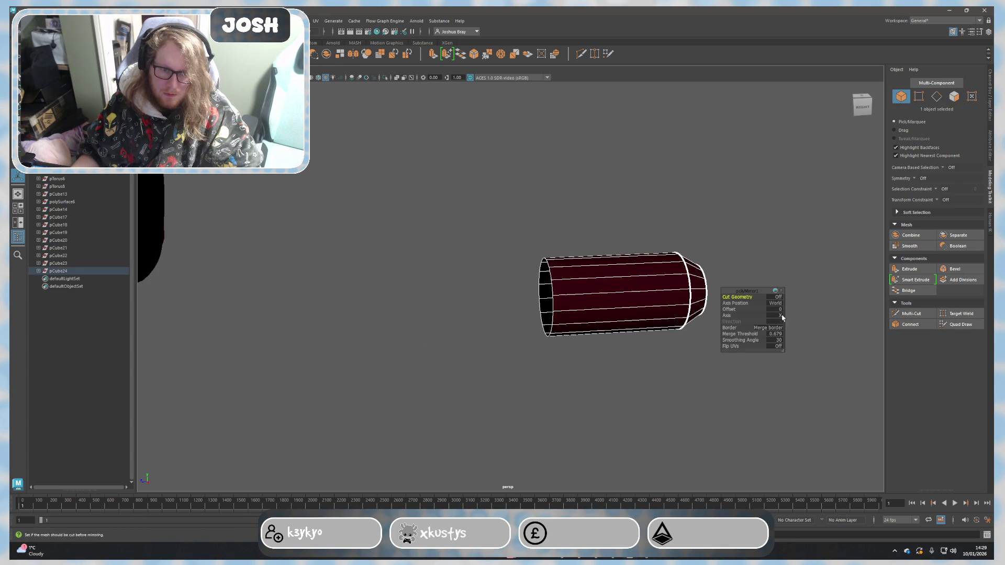
{"action": "mouse_move", "coordinate": [758, 321]}
{"action": "left_mouse_down", "text": "alt"}
{"action": "mouse_move", "coordinate": [684, 363]}
{"action": "mouse_move", "coordinate": [726, 339]}
{"action": "left_mouse_up", "text": "alt"}
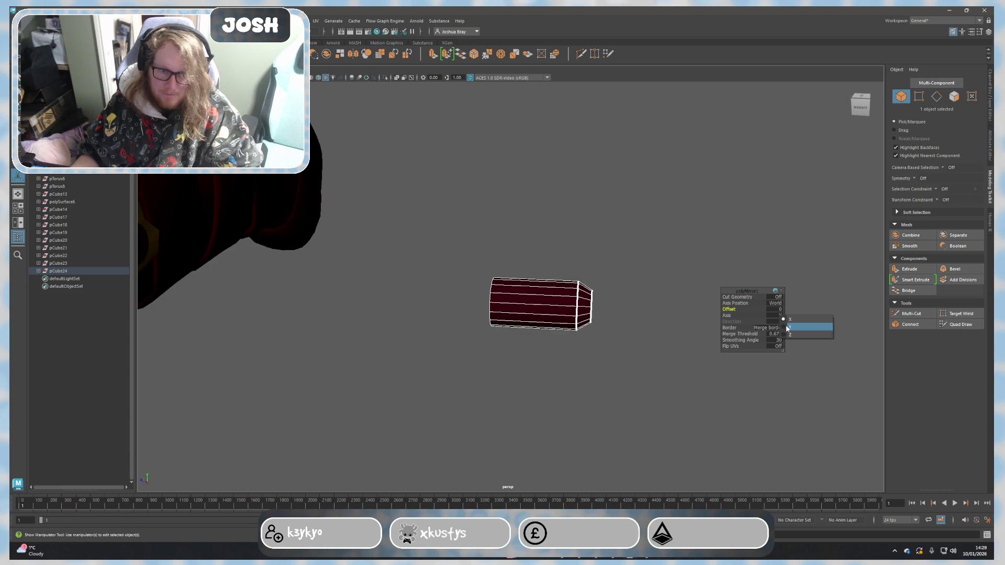
{"action": "left_click", "coordinate": [789, 335]}
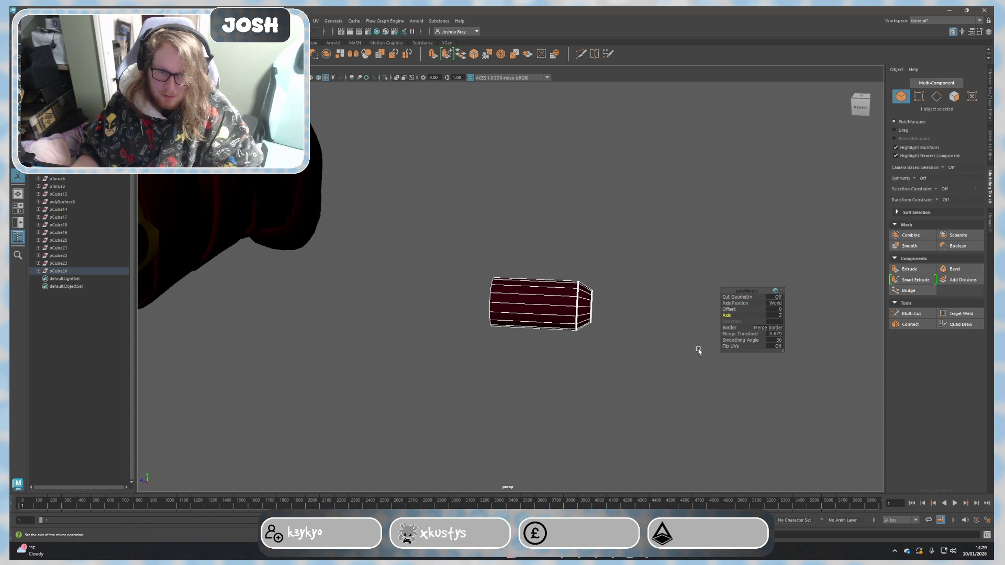
{"action": "left_click_drag", "start_coordinate": [704, 349], "coordinate": [683, 357], "text": "alt"}
{"action": "key", "text": "w"}
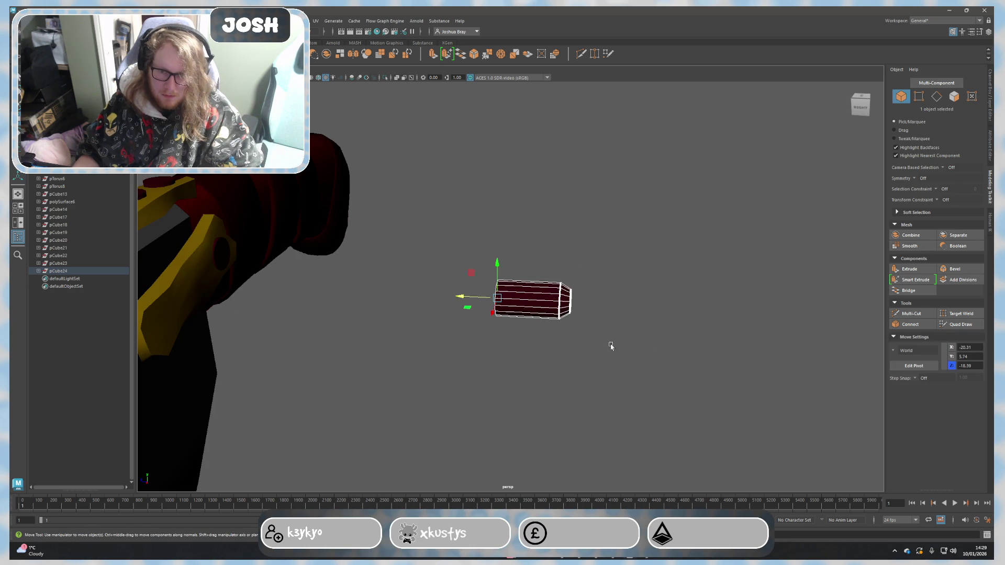
{"action": "mouse_move", "coordinate": [473, 300]}
{"action": "left_mouse_down"}
{"action": "mouse_move", "coordinate": [414, 301]}
{"action": "mouse_move", "coordinate": [501, 325]}
{"action": "left_mouse_up"}
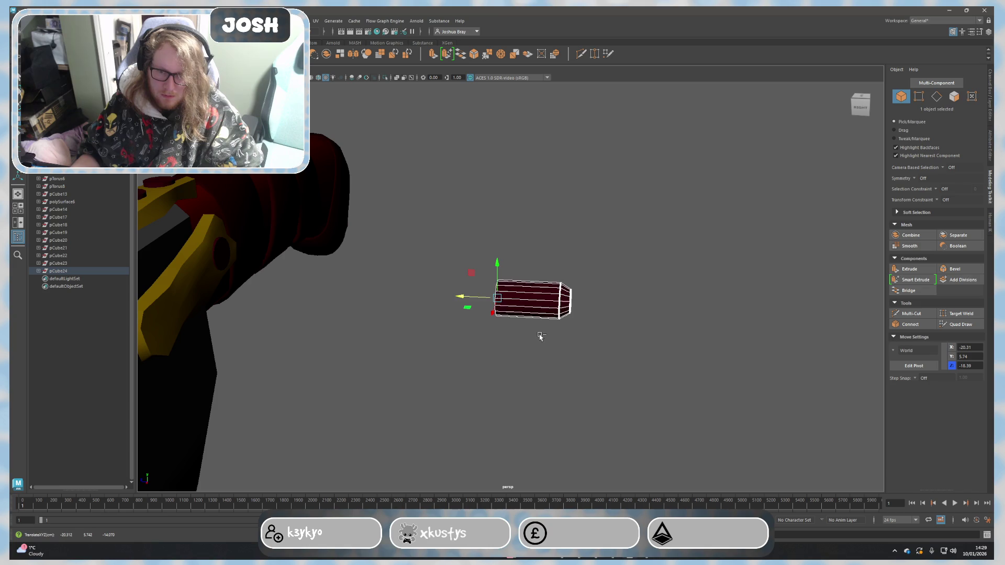
{"action": "key", "text": "ctrl+z"}
{"action": "key", "text": "ctrl+z"}
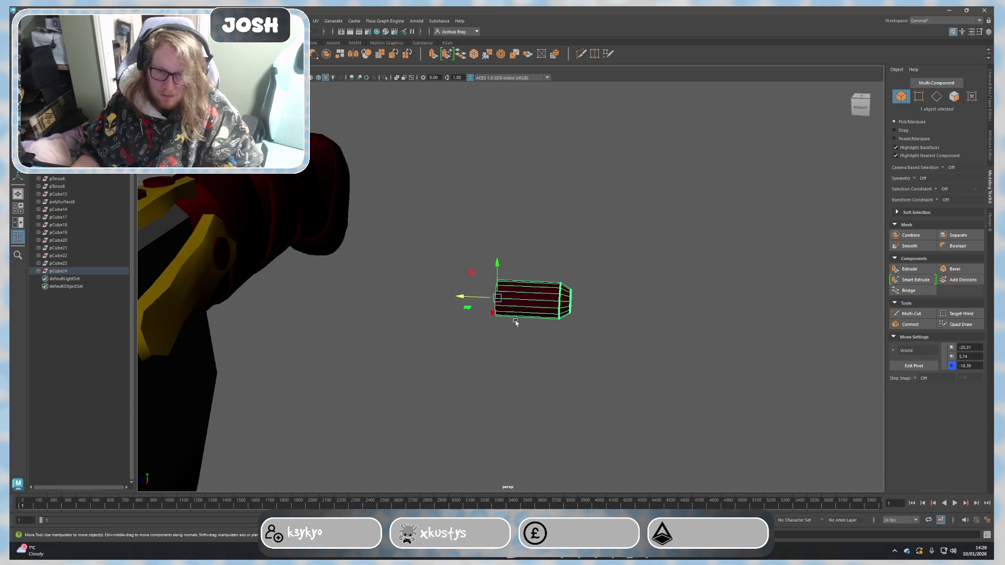
{"action": "left_click_drag", "start_coordinate": [515, 316], "coordinate": [543, 332], "text": "alt"}
Step: Reapply Mesh > Mirror with Axis Position set to Object, testing the Z axis and offset
{"action": "left_click", "coordinate": [353, 53]}
{"action": "mouse_move", "coordinate": [675, 262]}
{"action": "left_mouse_down", "text": "alt"}
{"action": "mouse_move", "coordinate": [691, 291]}
{"action": "mouse_move", "coordinate": [667, 357]}
{"action": "mouse_move", "coordinate": [680, 340]}
{"action": "left_mouse_up", "text": "alt"}
{"action": "left_click", "coordinate": [775, 303]}
{"action": "left_click", "coordinate": [780, 317]}
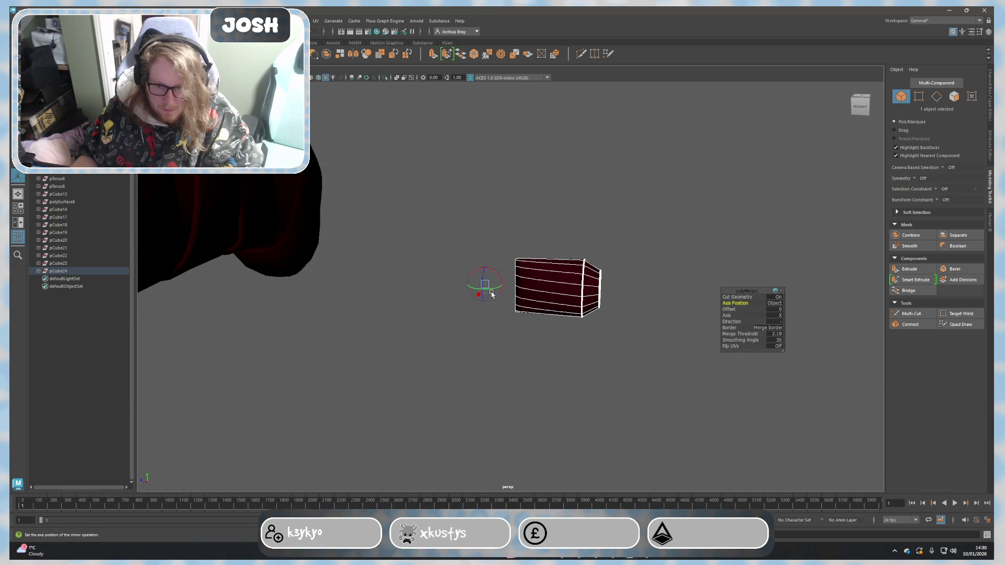
{"action": "left_click_drag", "start_coordinate": [477, 295], "coordinate": [479, 307]}
{"action": "left_click", "coordinate": [780, 316]}
{"action": "left_click", "coordinate": [788, 336]}
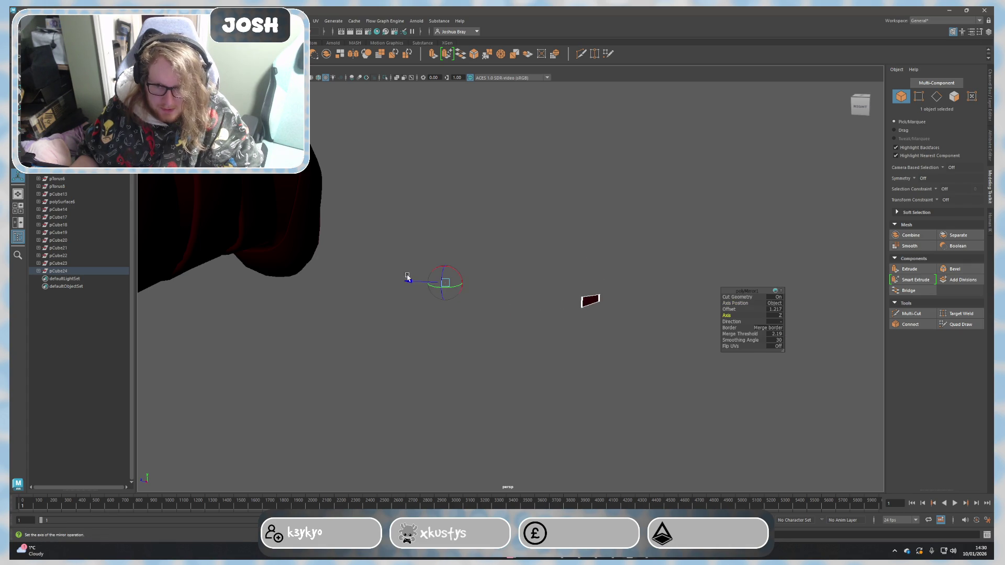
{"action": "left_click_drag", "start_coordinate": [346, 278], "coordinate": [559, 295]}
Step: Cycle the mirror axis through X, Y and back to X in the positive direction
{"action": "left_click", "coordinate": [774, 316]}
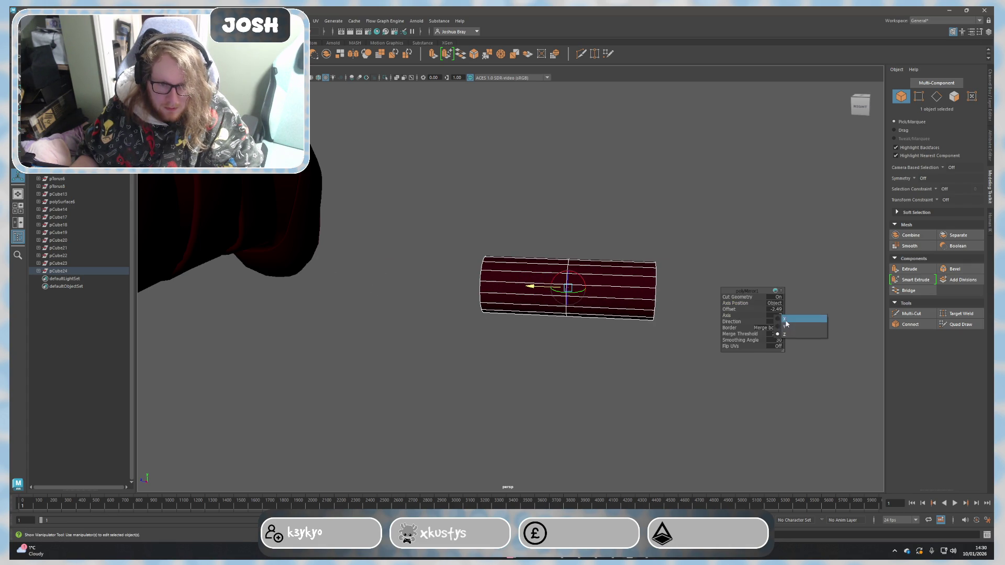
{"action": "left_click", "coordinate": [786, 319]}
{"action": "left_click", "coordinate": [778, 319]}
{"action": "left_click", "coordinate": [783, 329]}
{"action": "left_click", "coordinate": [779, 316]}
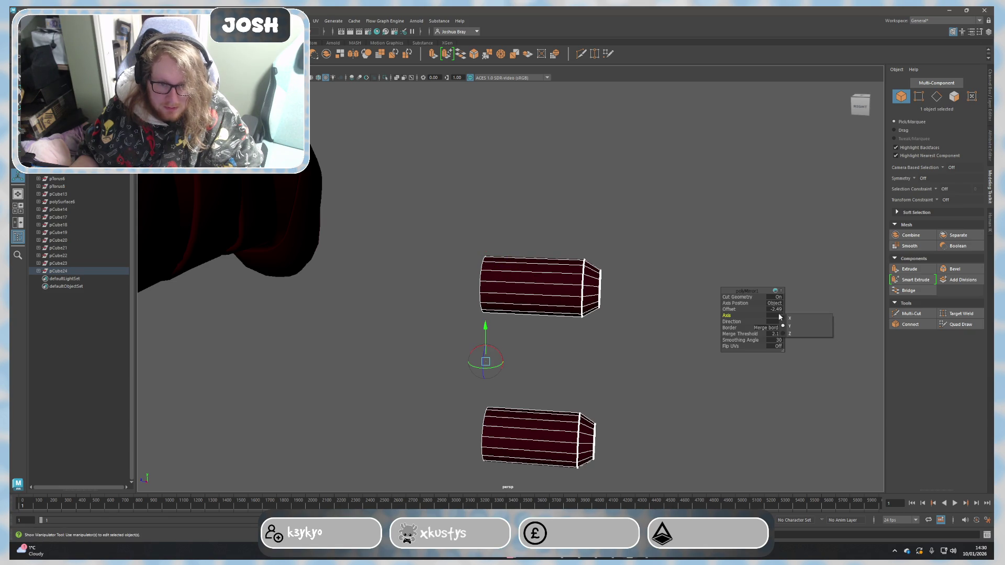
{"action": "left_click", "coordinate": [793, 317]}
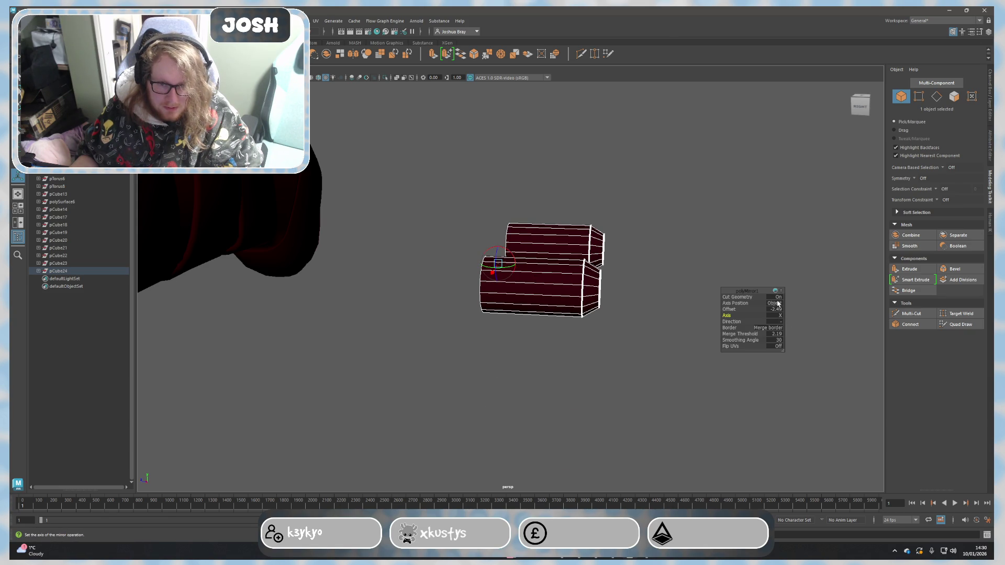
{"action": "left_click", "coordinate": [779, 322]}
{"action": "left_click", "coordinate": [790, 327]}
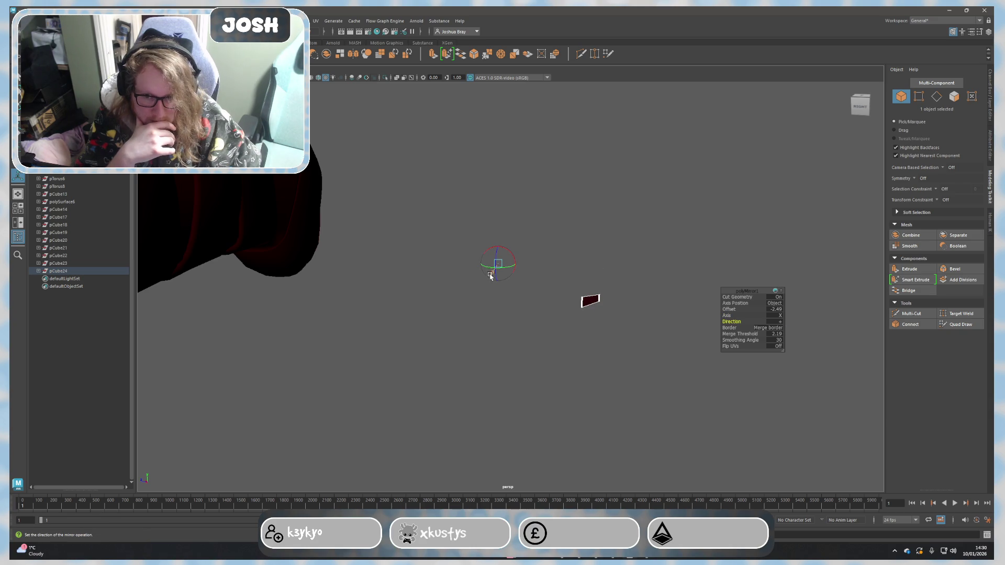
Step: Use the Z axis and drag the offset until the halves form one capsule, then reselect it
{"action": "left_click_drag", "start_coordinate": [457, 311], "coordinate": [443, 314]}
{"action": "left_click", "coordinate": [779, 316]}
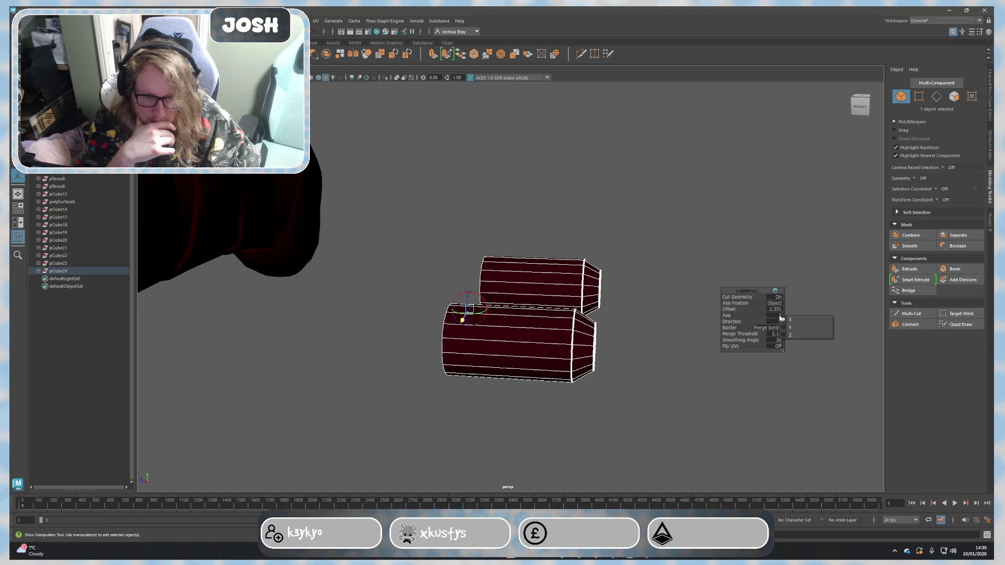
{"action": "left_click", "coordinate": [789, 325]}
{"action": "left_click", "coordinate": [779, 315]}
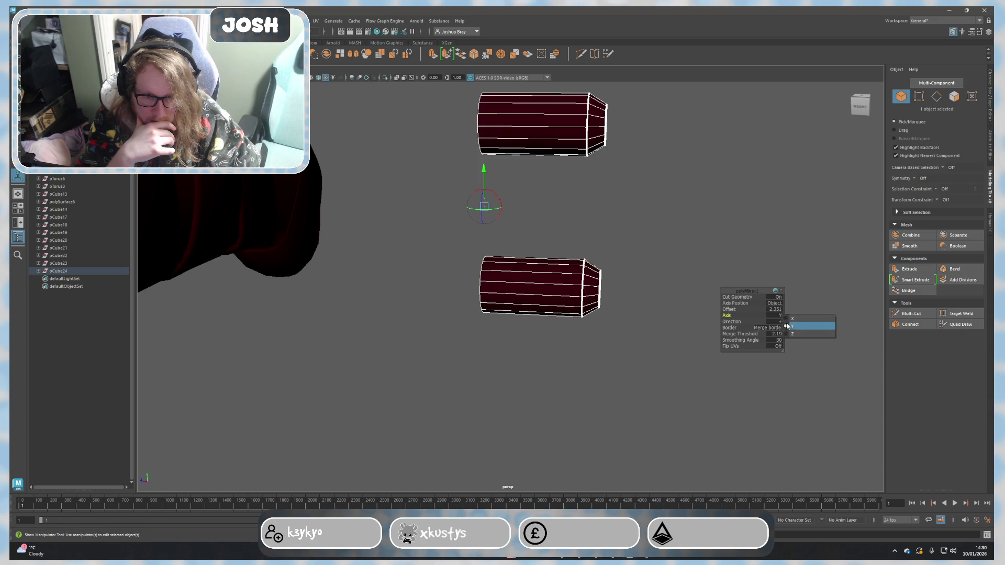
{"action": "left_click", "coordinate": [791, 334]}
{"action": "mouse_move", "coordinate": [380, 283]}
{"action": "left_mouse_down"}
{"action": "mouse_move", "coordinate": [499, 299]}
{"action": "mouse_move", "coordinate": [471, 303]}
{"action": "left_mouse_up"}
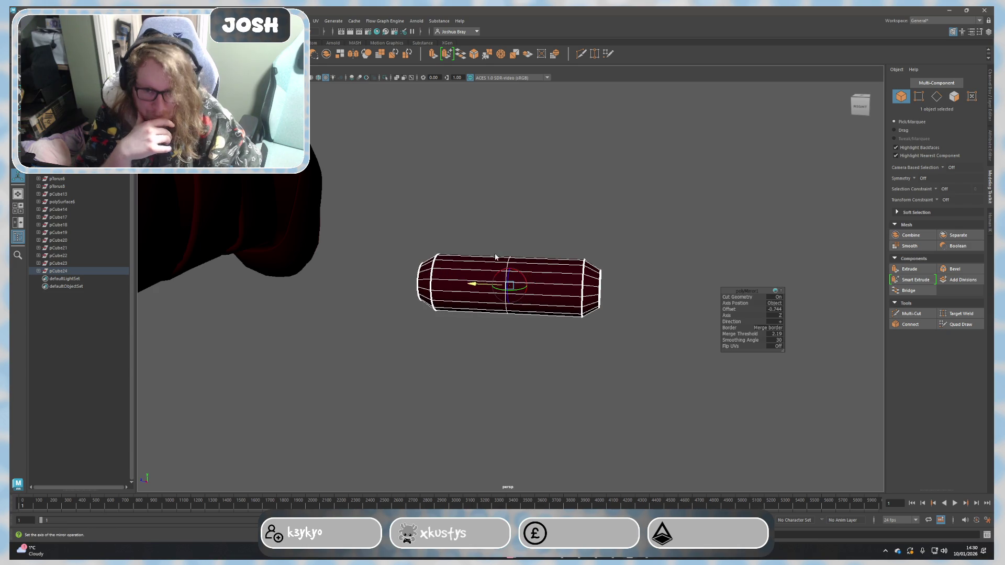
{"action": "left_click", "coordinate": [518, 243]}
{"action": "mouse_move", "coordinate": [518, 243]}
{"action": "left_mouse_down", "text": "alt"}
{"action": "mouse_move", "coordinate": [502, 337]}
{"action": "mouse_move", "coordinate": [487, 324]}
{"action": "left_mouse_up", "text": "alt"}
{"action": "left_click", "coordinate": [487, 324]}
Step: Move the capsule pin onto the gold bolster and nudge it into the hole
{"action": "key", "text": "w"}
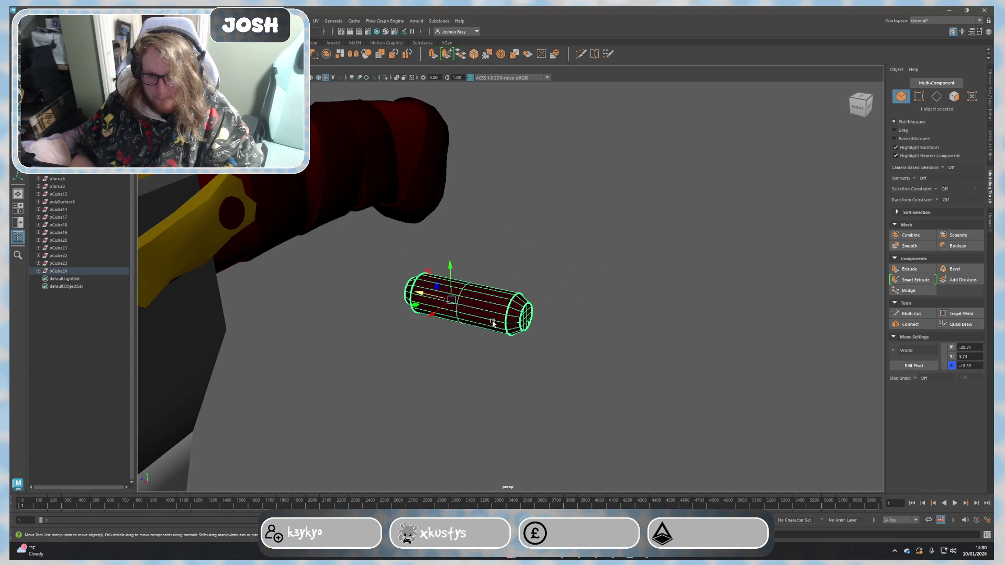
{"action": "mouse_move", "coordinate": [440, 298]}
{"action": "left_mouse_down"}
{"action": "mouse_move", "coordinate": [377, 287]}
{"action": "mouse_move", "coordinate": [586, 303]}
{"action": "mouse_move", "coordinate": [585, 289]}
{"action": "left_mouse_up"}
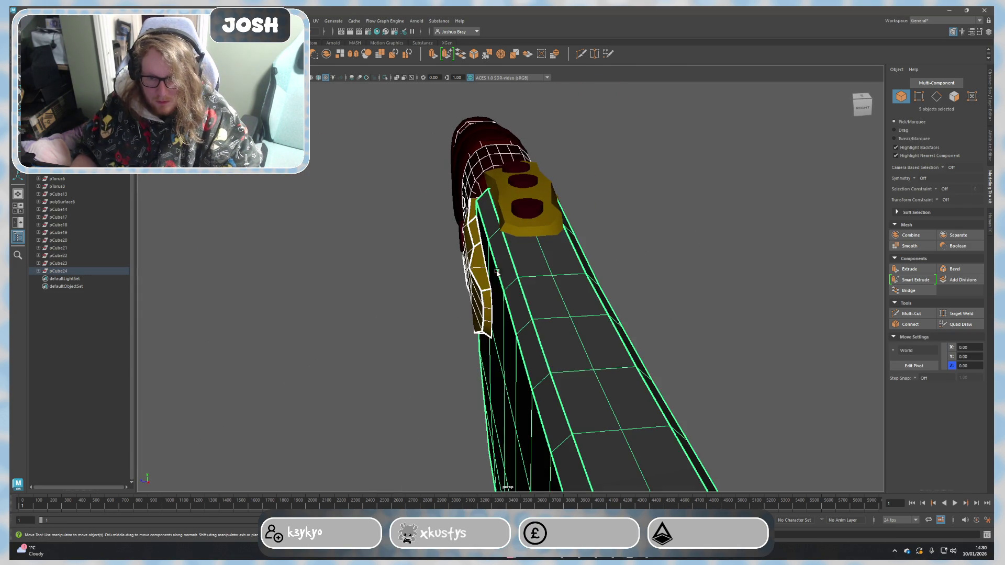
{"action": "mouse_move", "coordinate": [486, 269]}
{"action": "left_mouse_down"}
{"action": "mouse_move", "coordinate": [461, 268]}
{"action": "mouse_move", "coordinate": [460, 284]}
{"action": "mouse_move", "coordinate": [461, 264]}
{"action": "mouse_move", "coordinate": [437, 258]}
{"action": "mouse_move", "coordinate": [466, 274]}
{"action": "mouse_move", "coordinate": [447, 244]}
{"action": "mouse_move", "coordinate": [529, 271]}
{"action": "left_mouse_up"}
{"action": "key", "text": "r"}
{"action": "key", "text": "w"}
{"action": "key", "text": "r"}
{"action": "key", "text": "w"}
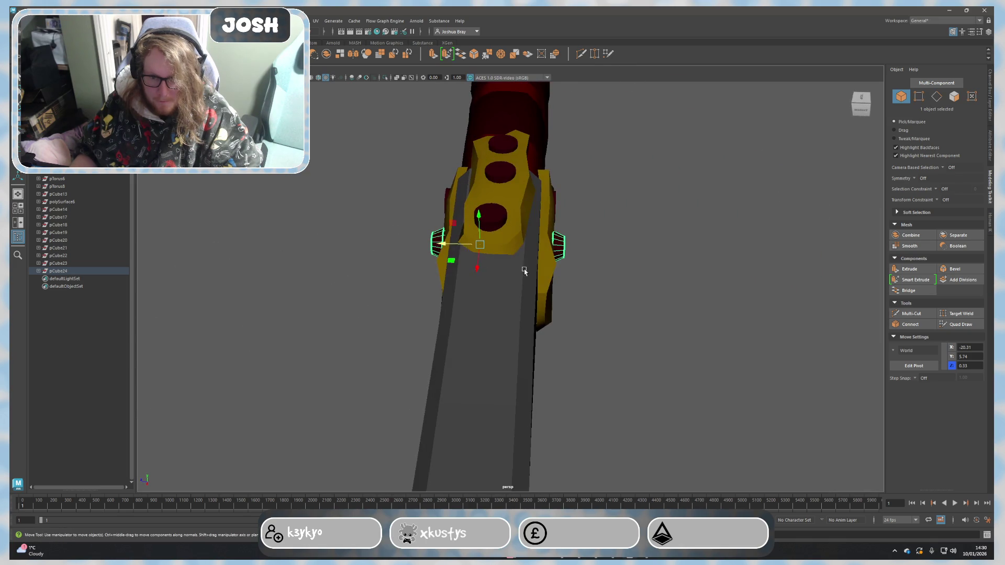
{"action": "left_click_drag", "start_coordinate": [453, 245], "coordinate": [451, 246]}
{"action": "key", "text": "r"}
{"action": "key", "text": "w"}
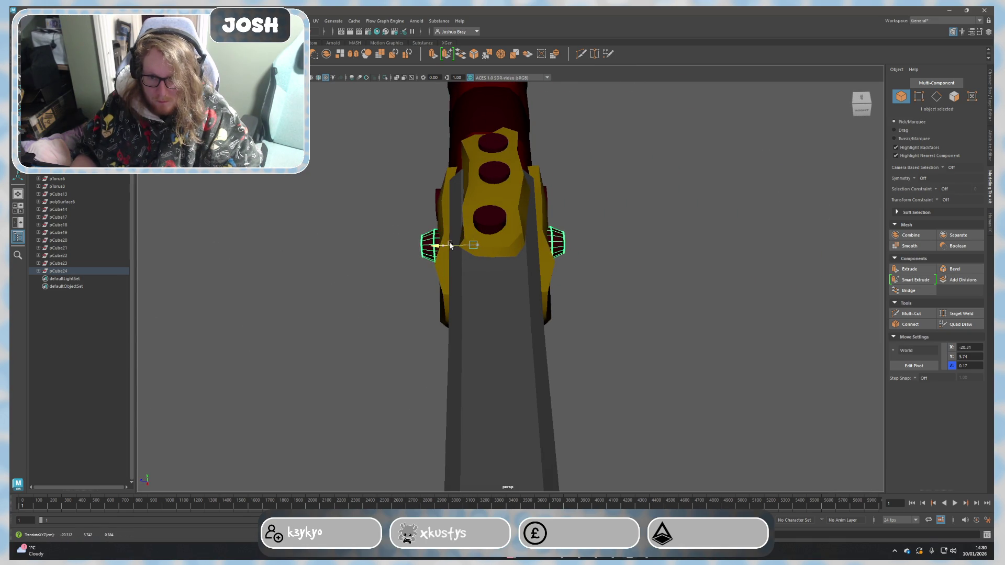
Step: Inspect the pin from the side and shift it along X, clear of the handle
{"action": "left_click_drag", "start_coordinate": [565, 262], "coordinate": [571, 187], "text": "alt"}
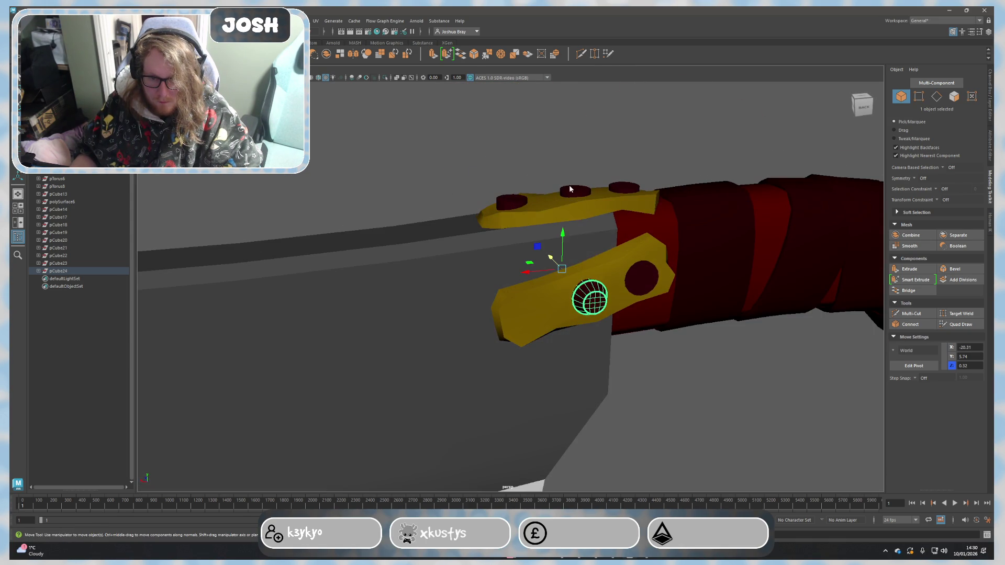
{"action": "left_click", "coordinate": [627, 343]}
{"action": "mouse_move", "coordinate": [627, 344]}
{"action": "left_mouse_down", "text": "alt"}
{"action": "mouse_move", "coordinate": [692, 325]}
{"action": "mouse_move", "coordinate": [668, 352]}
{"action": "mouse_move", "coordinate": [632, 348]}
{"action": "left_mouse_up", "text": "alt"}
{"action": "left_click", "coordinate": [598, 278]}
{"action": "right_click_drag", "start_coordinate": [598, 278], "coordinate": [605, 329], "text": "alt"}
{"action": "middle_click_drag", "start_coordinate": [605, 330], "coordinate": [665, 318], "text": "alt"}
{"action": "left_click", "coordinate": [660, 297]}
{"action": "mouse_move", "coordinate": [660, 297]}
{"action": "left_mouse_down", "text": "alt"}
{"action": "mouse_move", "coordinate": [676, 322]}
{"action": "mouse_move", "coordinate": [642, 313]}
{"action": "left_mouse_up", "text": "alt"}
{"action": "mouse_move", "coordinate": [584, 282]}
{"action": "left_mouse_down"}
{"action": "mouse_move", "coordinate": [649, 277]}
{"action": "mouse_move", "coordinate": [665, 236]}
{"action": "mouse_move", "coordinate": [525, 271]}
{"action": "mouse_move", "coordinate": [625, 287]}
{"action": "left_mouse_up"}
{"action": "right_click_drag", "start_coordinate": [539, 246], "coordinate": [529, 227]}
{"action": "scroll", "coordinate": [517, 215], "scroll_direction": "up", "scroll_amount": 3}
Step: Select the pin's end-cap edge loop and try Smart Extrude, then undo it
{"action": "double_click", "coordinate": [512, 212]}
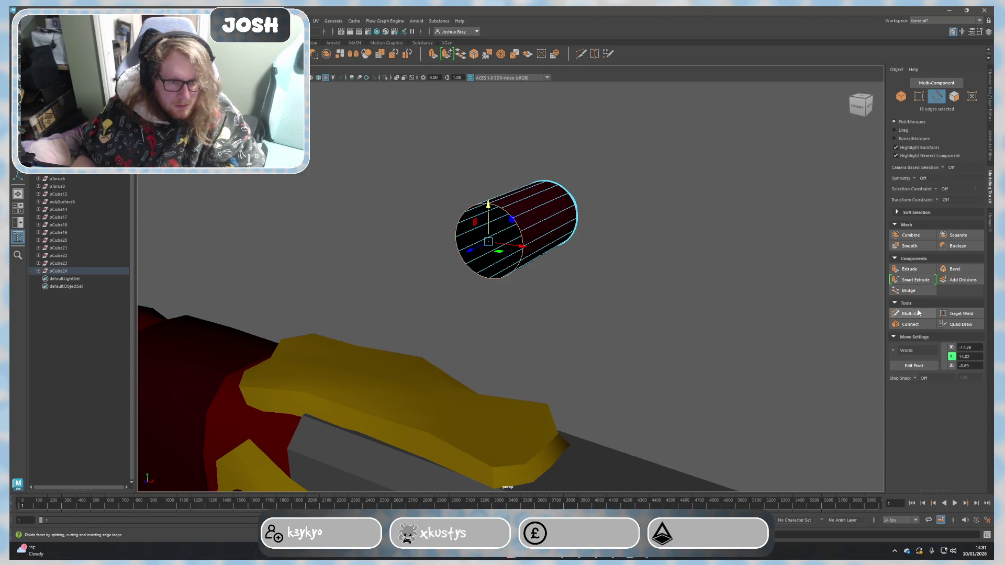
{"action": "left_click", "coordinate": [918, 282]}
{"action": "key", "text": "ctrl+z"}
{"action": "key", "text": "shift+z"}
{"action": "key", "text": "ctrl+z"}
{"action": "scroll", "coordinate": [638, 285], "scroll_direction": "up", "scroll_amount": 2}
{"action": "left_click_drag", "start_coordinate": [638, 285], "coordinate": [729, 285], "text": "alt"}
Step: Multi-Cut one horizontal and two vertical edges across the round end cap
{"action": "left_click", "coordinate": [921, 314]}
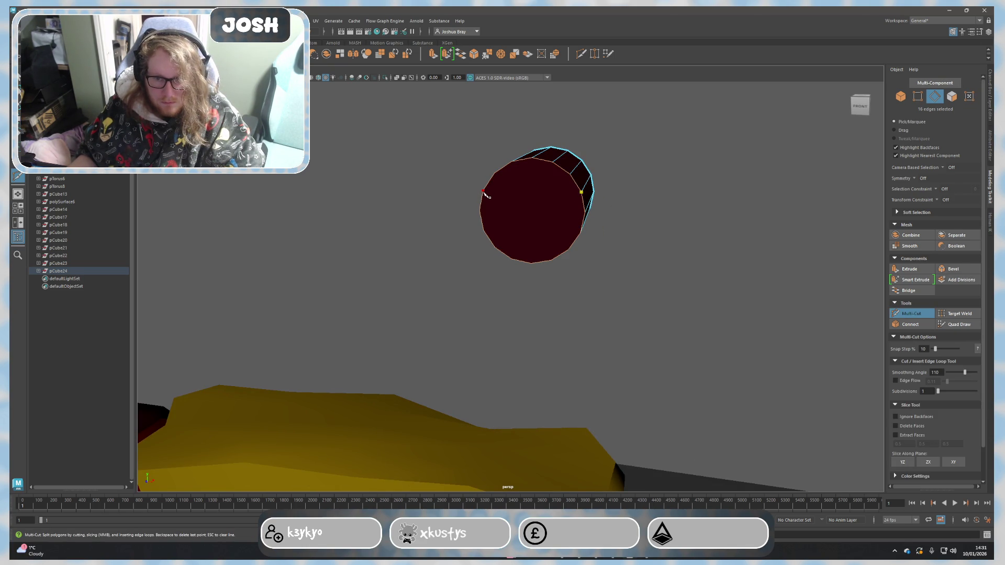
{"action": "key", "text": "Return"}
{"action": "left_click", "coordinate": [581, 233]}
{"action": "left_click", "coordinate": [482, 230]}
{"action": "key", "text": "Return"}
{"action": "left_click", "coordinate": [494, 173]}
{"action": "key", "text": "BackSpace"}
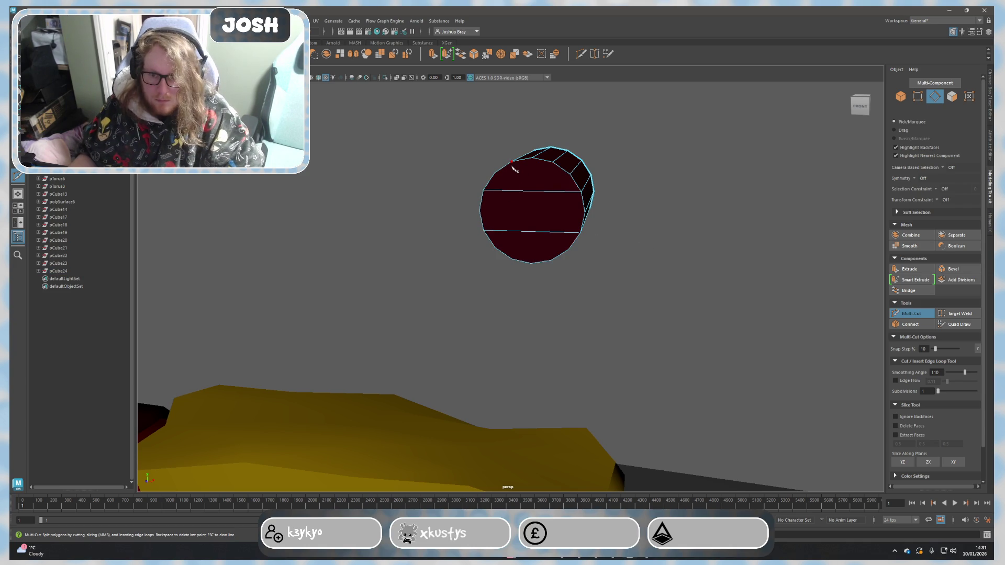
{"action": "left_click", "coordinate": [532, 263]}
{"action": "key", "text": "Return"}
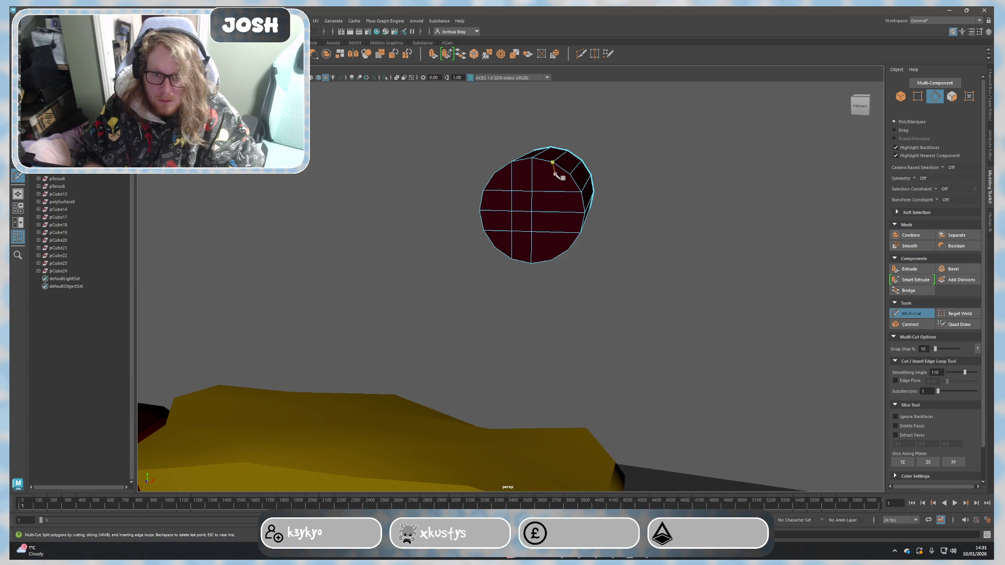
{"action": "left_click", "coordinate": [552, 260]}
{"action": "key", "text": "Return"}
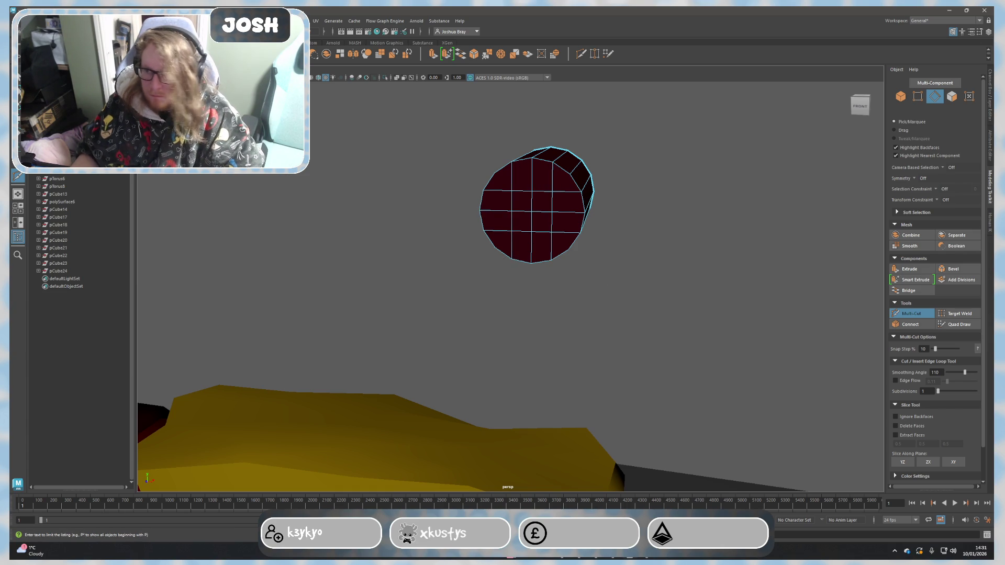
{"action": "key", "text": "q"}
Step: Try vertex and face selections on the gridded cap, then bring up mesh editing options
{"action": "right_click_drag", "start_coordinate": [507, 197], "coordinate": [484, 195]}
{"action": "left_click", "coordinate": [510, 192]}
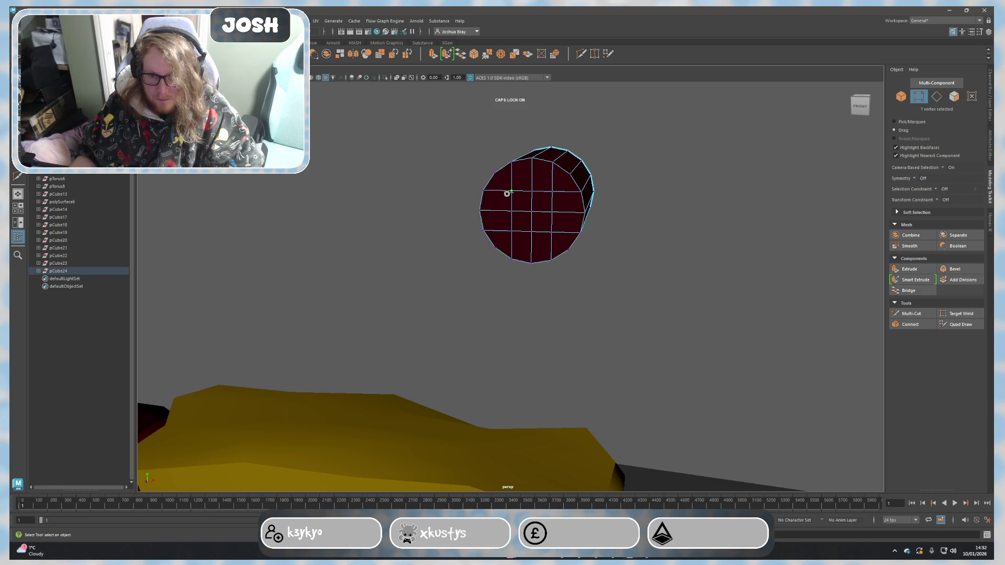
{"action": "left_click", "coordinate": [542, 229]}
{"action": "right_click_drag", "start_coordinate": [534, 213], "coordinate": [534, 233]}
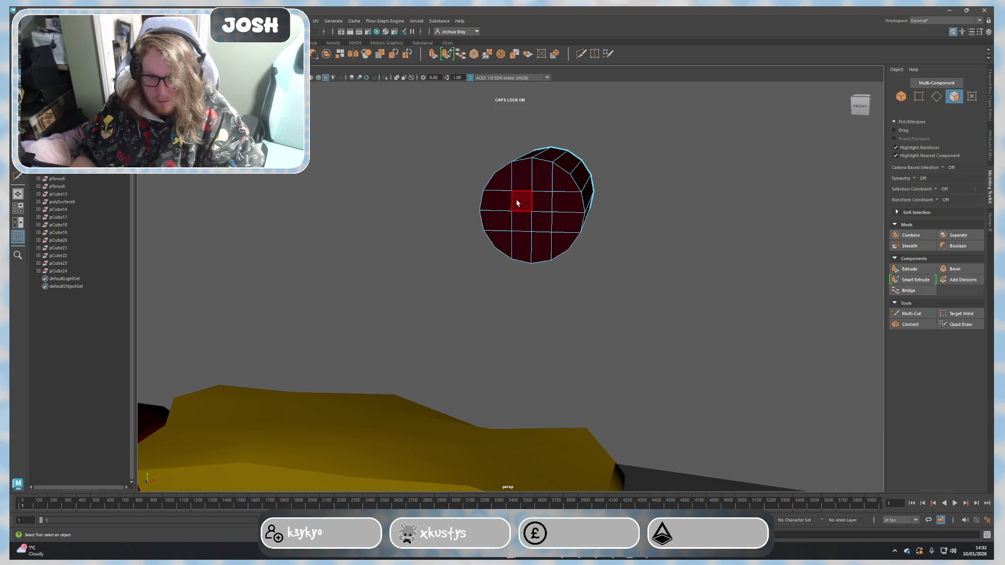
{"action": "mouse_move", "coordinate": [517, 197]}
{"action": "left_mouse_down"}
{"action": "mouse_move", "coordinate": [497, 184]}
{"action": "mouse_move", "coordinate": [557, 234]}
{"action": "mouse_move", "coordinate": [497, 212]}
{"action": "mouse_move", "coordinate": [561, 188]}
{"action": "mouse_move", "coordinate": [547, 227]}
{"action": "left_mouse_up"}
{"action": "key", "text": "ctrl+z"}
{"action": "right_click", "coordinate": [219, 120], "text": "shift"}
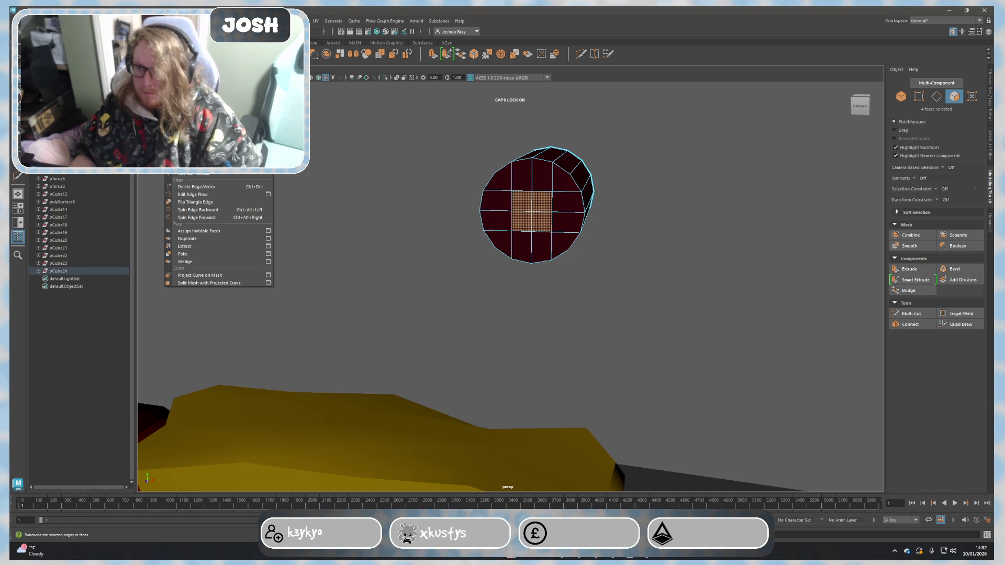
Step: Merge the first cap's four centre faces into one point and frame the pin
{"action": "left_click", "coordinate": [196, 156]}
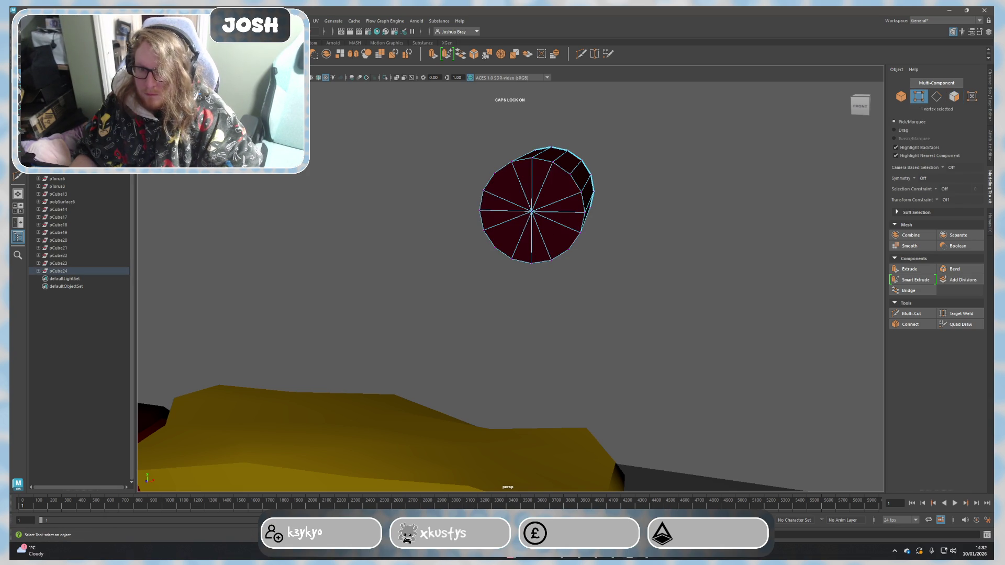
{"action": "mouse_move", "coordinate": [558, 254]}
{"action": "left_mouse_down", "text": "alt"}
{"action": "mouse_move", "coordinate": [581, 261]}
{"action": "mouse_move", "coordinate": [565, 271]}
{"action": "mouse_move", "coordinate": [583, 278]}
{"action": "left_mouse_up", "text": "alt"}
{"action": "key", "text": "F8"}
{"action": "key", "text": "f"}
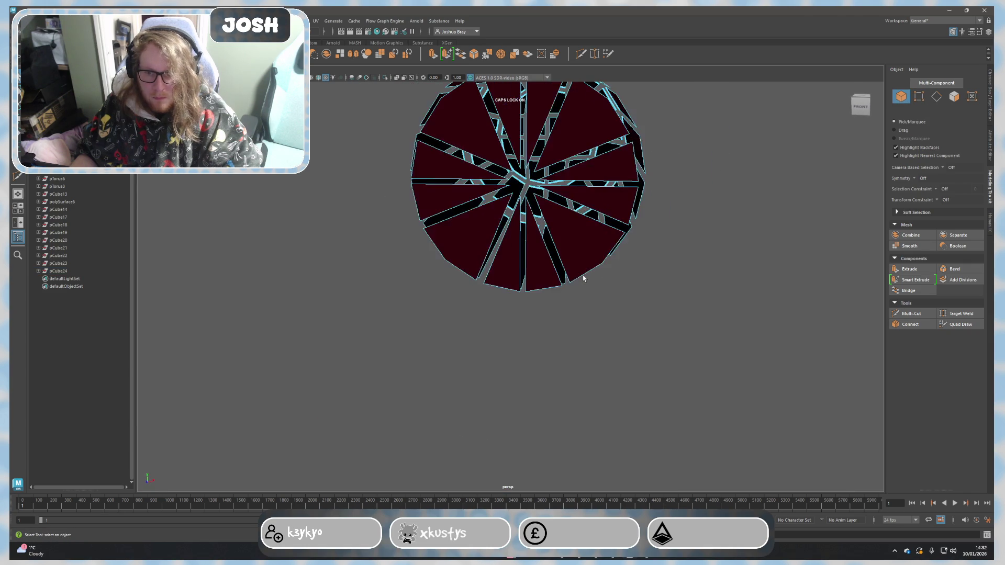
{"action": "right_click_drag", "start_coordinate": [583, 278], "coordinate": [650, 291]}
{"action": "mouse_move", "coordinate": [650, 291]}
{"action": "left_mouse_down", "text": "alt"}
{"action": "mouse_move", "coordinate": [651, 305]}
{"action": "mouse_move", "coordinate": [545, 297]}
{"action": "left_mouse_up", "text": "alt"}
{"action": "right_click_drag", "start_coordinate": [558, 273], "coordinate": [588, 257]}
{"action": "left_click_drag", "start_coordinate": [587, 269], "coordinate": [580, 270], "text": "alt"}
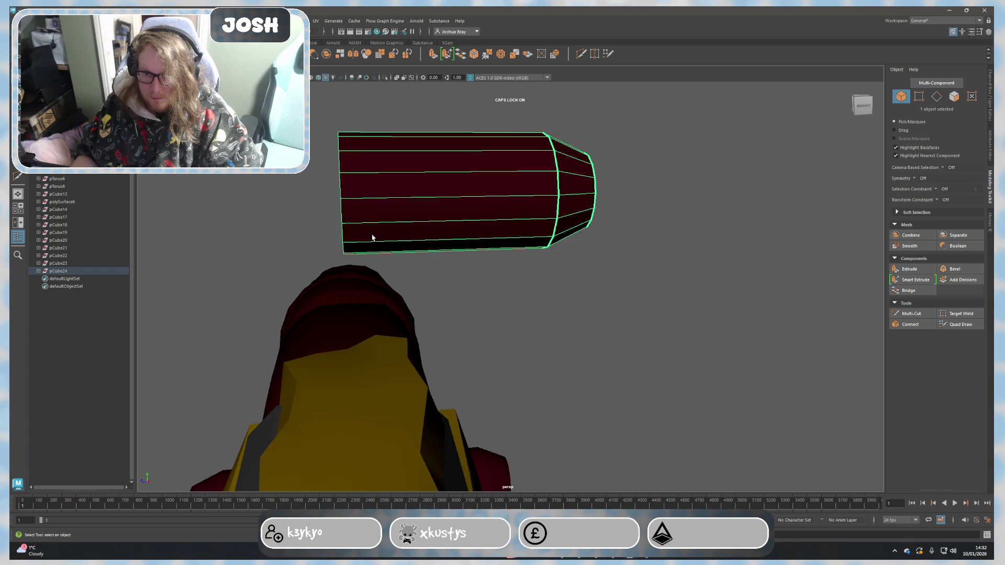
{"action": "left_click_drag", "start_coordinate": [372, 233], "coordinate": [516, 234], "text": "alt"}
{"action": "right_click_drag", "start_coordinate": [516, 234], "coordinate": [516, 236]}
{"action": "mouse_move", "coordinate": [516, 236]}
{"action": "left_mouse_down", "text": "alt"}
{"action": "mouse_move", "coordinate": [636, 269]}
{"action": "mouse_move", "coordinate": [516, 262]}
{"action": "left_mouse_up", "text": "alt"}
Step: Select the 2x2 centre faces on the other end cap and Merge to Center
{"action": "right_click_drag", "start_coordinate": [513, 229], "coordinate": [483, 212]}
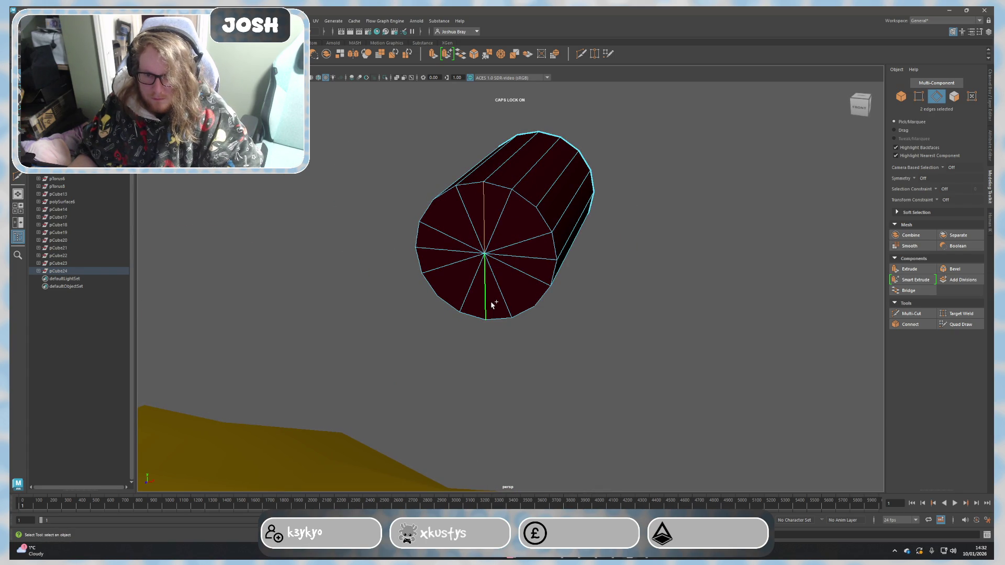
{"action": "left_click", "coordinate": [594, 293]}
{"action": "mouse_move", "coordinate": [595, 294]}
{"action": "left_mouse_down", "text": "alt"}
{"action": "mouse_move", "coordinate": [610, 279]}
{"action": "mouse_move", "coordinate": [505, 286]}
{"action": "mouse_move", "coordinate": [412, 272]}
{"action": "mouse_move", "coordinate": [427, 251]}
{"action": "left_mouse_up", "text": "alt"}
{"action": "right_click_drag", "start_coordinate": [474, 217], "coordinate": [474, 233]}
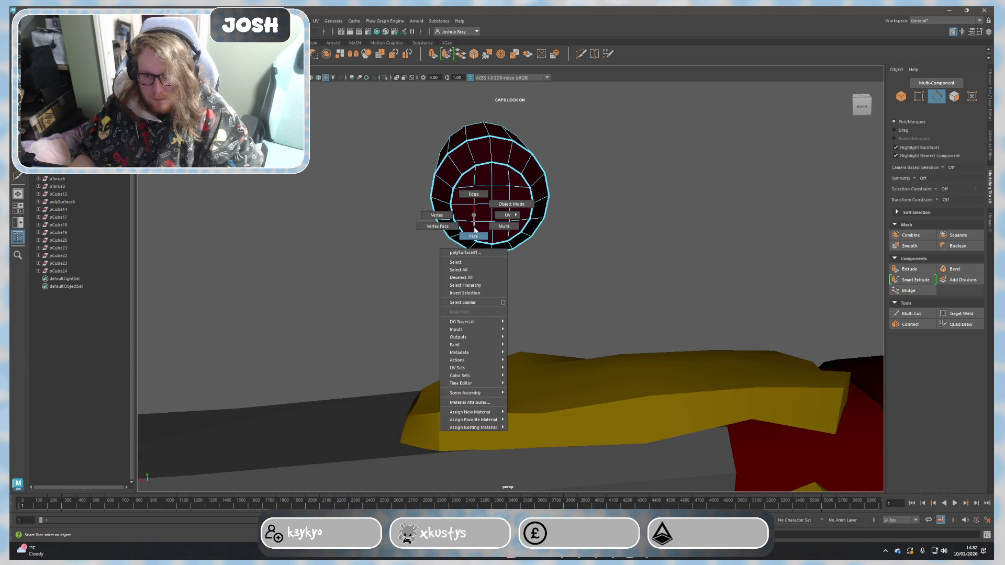
{"action": "mouse_move", "coordinate": [478, 192]}
{"action": "left_mouse_down"}
{"action": "mouse_move", "coordinate": [503, 195]}
{"action": "mouse_move", "coordinate": [489, 209]}
{"action": "left_mouse_up"}
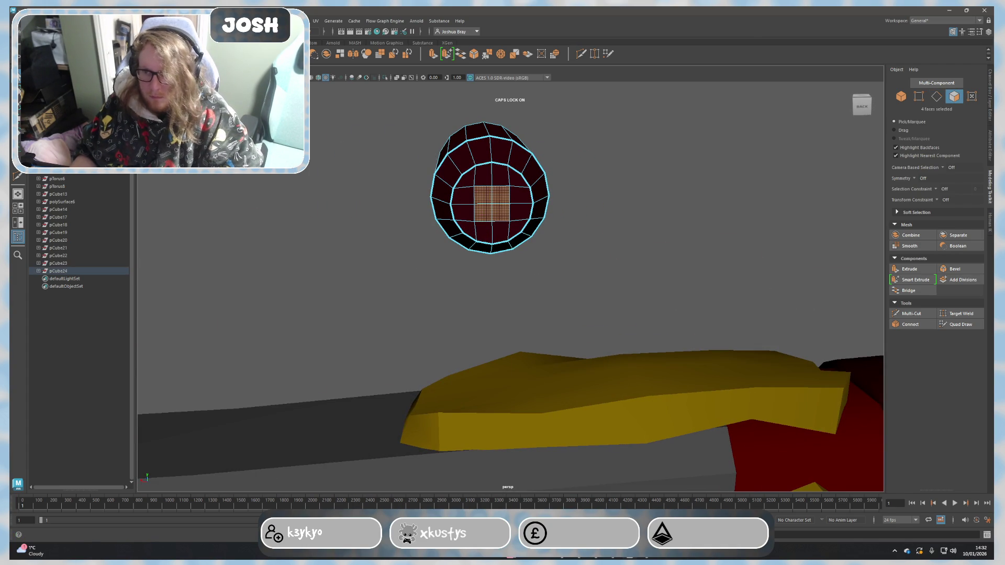
{"action": "left_click", "coordinate": [176, 21]}
{"action": "left_click", "coordinate": [193, 126]}
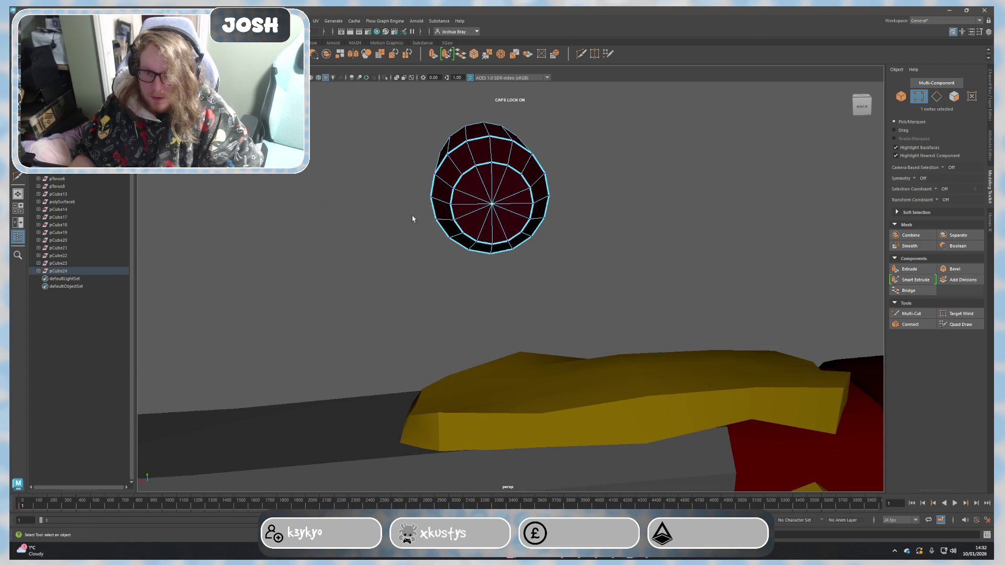
{"action": "scroll", "coordinate": [366, 199], "scroll_direction": "up", "scroll_amount": 3}
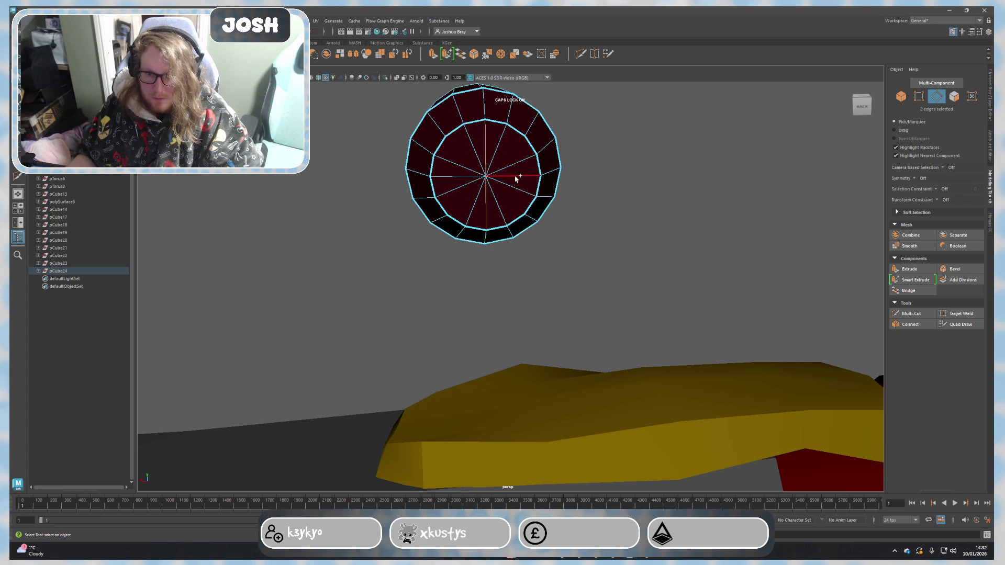
Step: Reselect the whole pin and try rotating it upright, then undo
{"action": "left_click", "coordinate": [521, 245]}
{"action": "left_click_drag", "start_coordinate": [535, 258], "coordinate": [572, 231], "text": "alt"}
{"action": "right_click_drag", "start_coordinate": [571, 231], "coordinate": [620, 221]}
{"action": "mouse_move", "coordinate": [620, 221]}
{"action": "left_mouse_down", "text": "alt"}
{"action": "mouse_move", "coordinate": [558, 267]}
{"action": "mouse_move", "coordinate": [529, 251]}
{"action": "mouse_move", "coordinate": [565, 293]}
{"action": "left_mouse_up", "text": "alt"}
{"action": "key", "text": "e"}
{"action": "left_click_drag", "start_coordinate": [465, 202], "coordinate": [477, 93]}
{"action": "key", "text": "ctrl+z"}
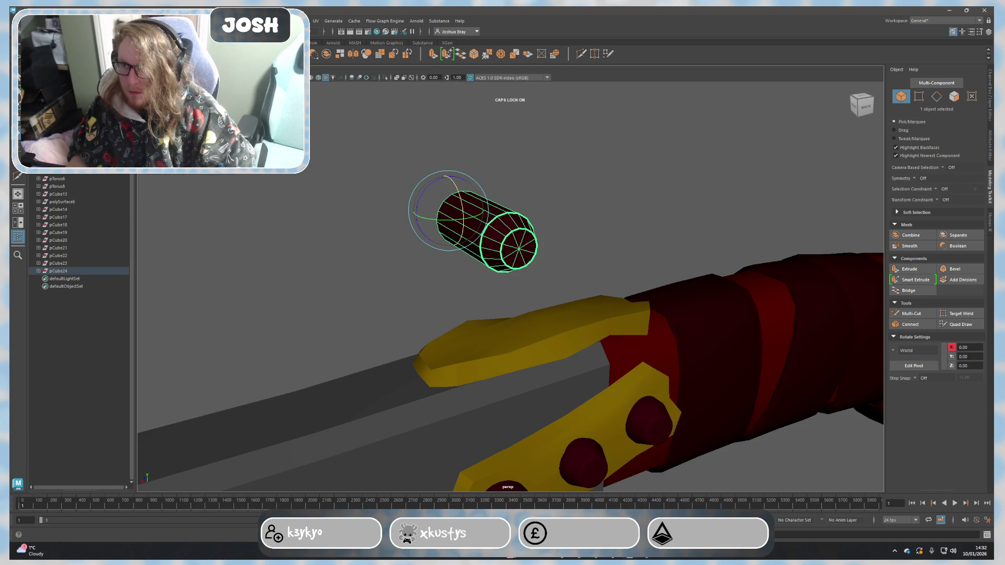
Step: Stand the cylinder upright with Rotate X 90 and lower it into the top plate's hole
{"action": "right_click", "coordinate": [86, 176]}
{"action": "key", "text": "Escape"}
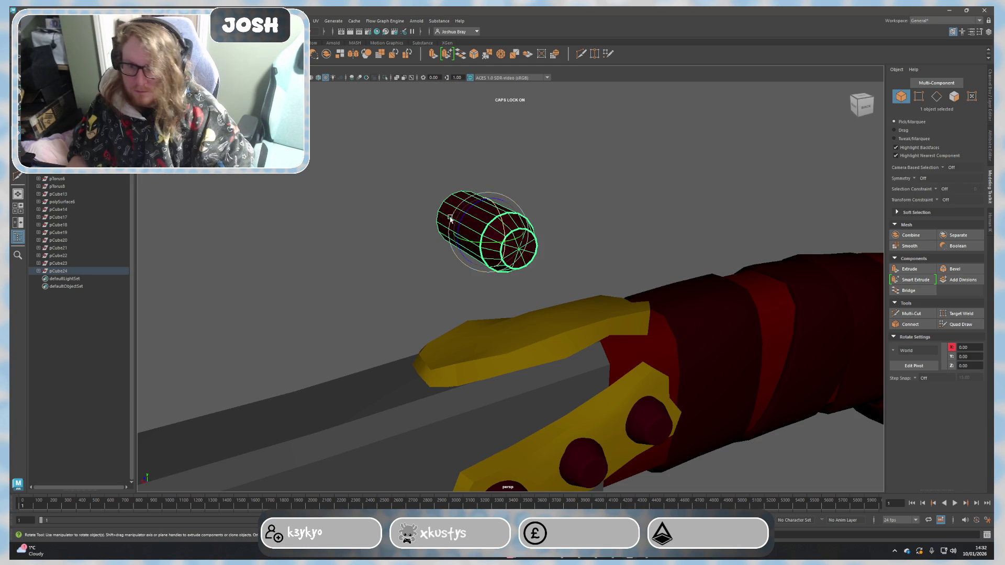
{"action": "left_click", "coordinate": [990, 101]}
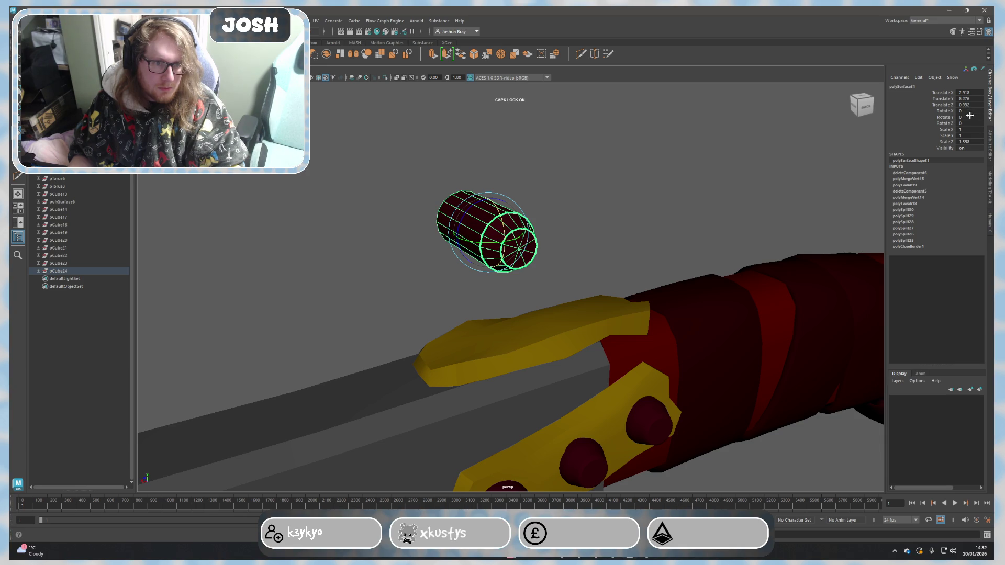
{"action": "type", "text": "90"}
{"action": "key", "text": "Return"}
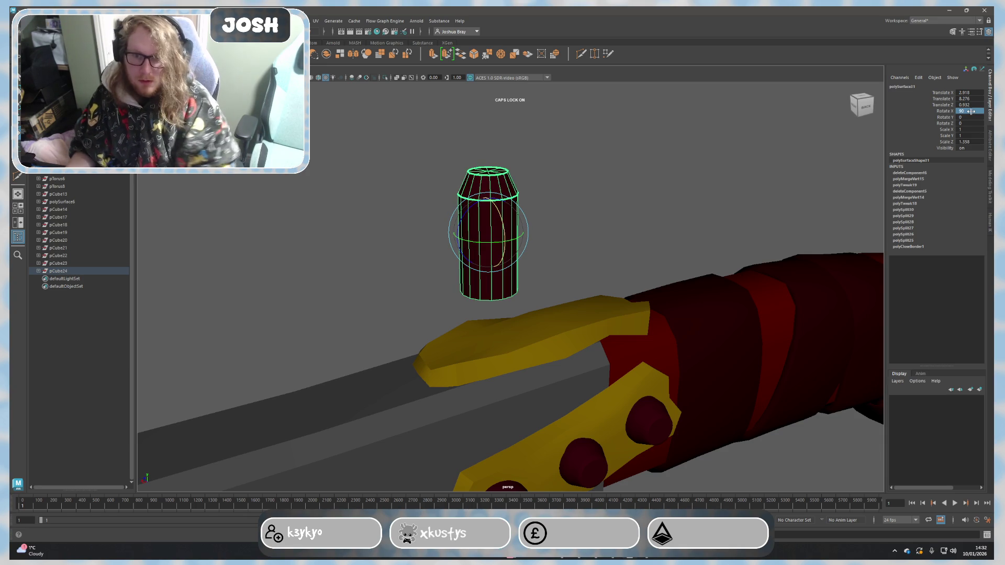
{"action": "mouse_move", "coordinate": [796, 161]}
{"action": "left_mouse_down", "text": "alt"}
{"action": "mouse_move", "coordinate": [572, 218]}
{"action": "mouse_move", "coordinate": [630, 236]}
{"action": "left_mouse_up", "text": "alt"}
{"action": "key", "text": "w"}
{"action": "mouse_move", "coordinate": [479, 253]}
{"action": "left_mouse_down"}
{"action": "mouse_move", "coordinate": [478, 360]}
{"action": "mouse_move", "coordinate": [444, 338]}
{"action": "mouse_move", "coordinate": [433, 381]}
{"action": "mouse_move", "coordinate": [452, 392]}
{"action": "left_mouse_up"}
Step: Duplicate the pin with Ctrl+D and slide the copy into the next plate hole
{"action": "key", "text": "ctrl+d"}
{"action": "left_click_drag", "start_coordinate": [422, 329], "coordinate": [480, 315]}
{"action": "left_click_drag", "start_coordinate": [513, 284], "coordinate": [548, 290]}
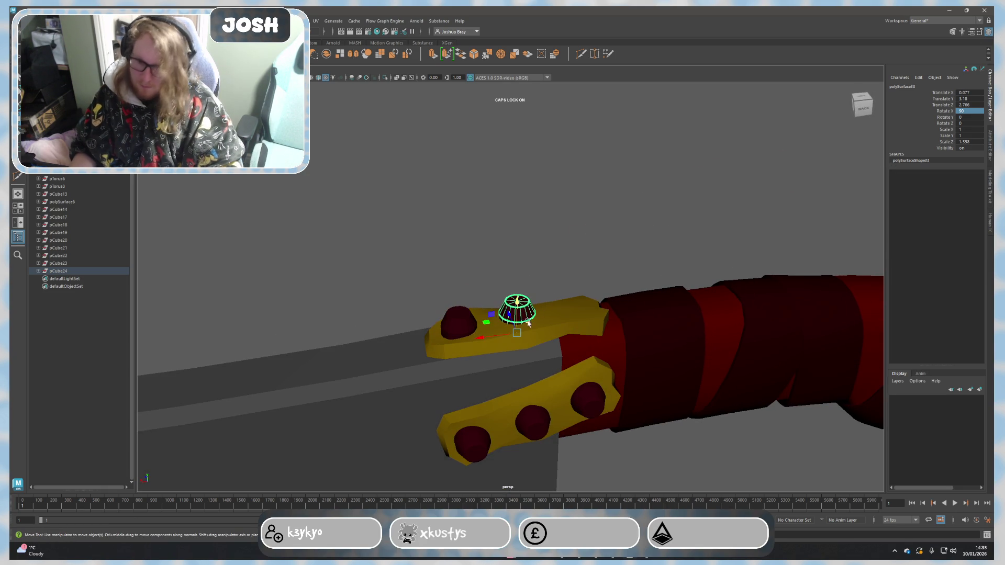
{"action": "left_click_drag", "start_coordinate": [493, 337], "coordinate": [545, 335]}
{"action": "key", "text": "Delete"}
{"action": "mouse_move", "coordinate": [547, 253]}
{"action": "left_mouse_down", "text": "alt"}
{"action": "mouse_move", "coordinate": [649, 391]}
{"action": "mouse_move", "coordinate": [602, 370]}
{"action": "mouse_move", "coordinate": [603, 393]}
{"action": "mouse_move", "coordinate": [689, 386]}
{"action": "mouse_move", "coordinate": [684, 410]}
{"action": "mouse_move", "coordinate": [512, 350]}
{"action": "mouse_move", "coordinate": [451, 299]}
{"action": "mouse_move", "coordinate": [451, 365]}
{"action": "mouse_move", "coordinate": [406, 224]}
{"action": "mouse_move", "coordinate": [515, 283]}
{"action": "left_mouse_up", "text": "alt"}
{"action": "left_click", "coordinate": [482, 314]}
Step: Select the centre face on the lower pin's end cap and Merge to Center
{"action": "right_click", "coordinate": [515, 282]}
{"action": "right_click_drag", "start_coordinate": [515, 289], "coordinate": [514, 304]}
{"action": "scroll", "coordinate": [510, 309], "scroll_direction": "up", "scroll_amount": 3}
{"action": "left_click", "coordinate": [504, 315]}
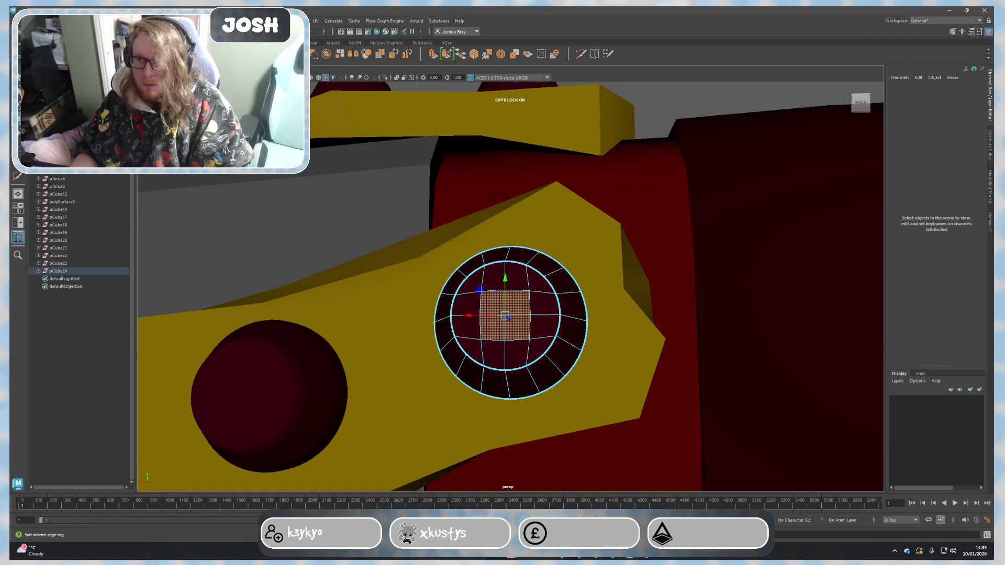
{"action": "left_click", "coordinate": [173, 21]}
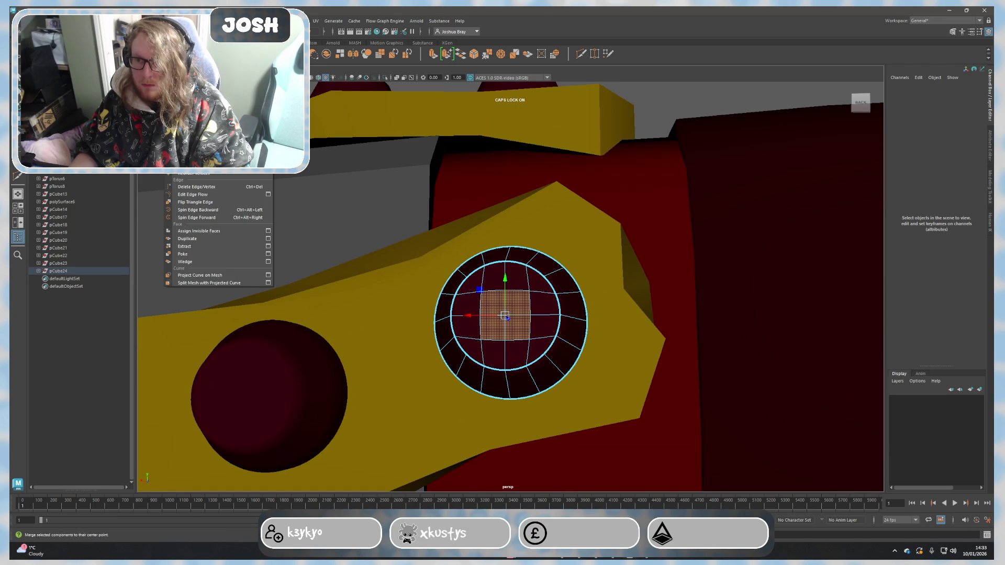
{"action": "left_click", "coordinate": [199, 126]}
{"action": "scroll", "coordinate": [508, 319], "scroll_direction": "up", "scroll_amount": 3}
{"action": "right_click_drag", "start_coordinate": [508, 320], "coordinate": [505, 283]}
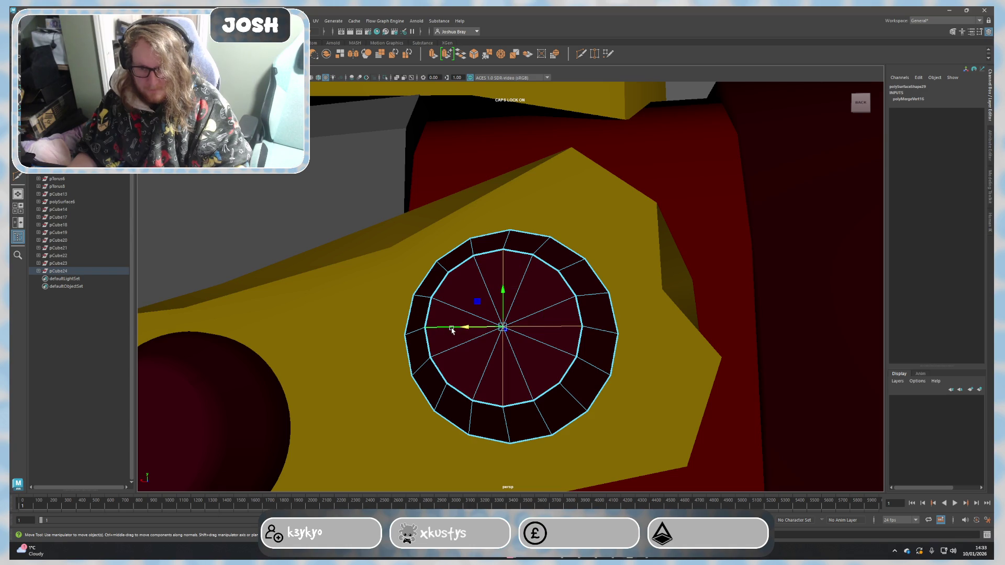
Step: Pan across the lower plate's holes and select the left and right pin rings
{"action": "left_click", "coordinate": [453, 337]}
{"action": "middle_click_drag", "start_coordinate": [442, 345], "coordinate": [754, 280], "text": "alt"}
{"action": "left_click", "coordinate": [421, 376]}
{"action": "left_click", "coordinate": [738, 263]}
{"action": "mouse_move", "coordinate": [619, 314]}
{"action": "left_mouse_down", "text": "alt"}
{"action": "mouse_move", "coordinate": [619, 332]}
{"action": "mouse_move", "coordinate": [441, 359]}
{"action": "left_mouse_up", "text": "alt"}
Step: Merge the 2x2 block of centre faces on the rivet pin into a single vertex
{"action": "key", "text": "f"}
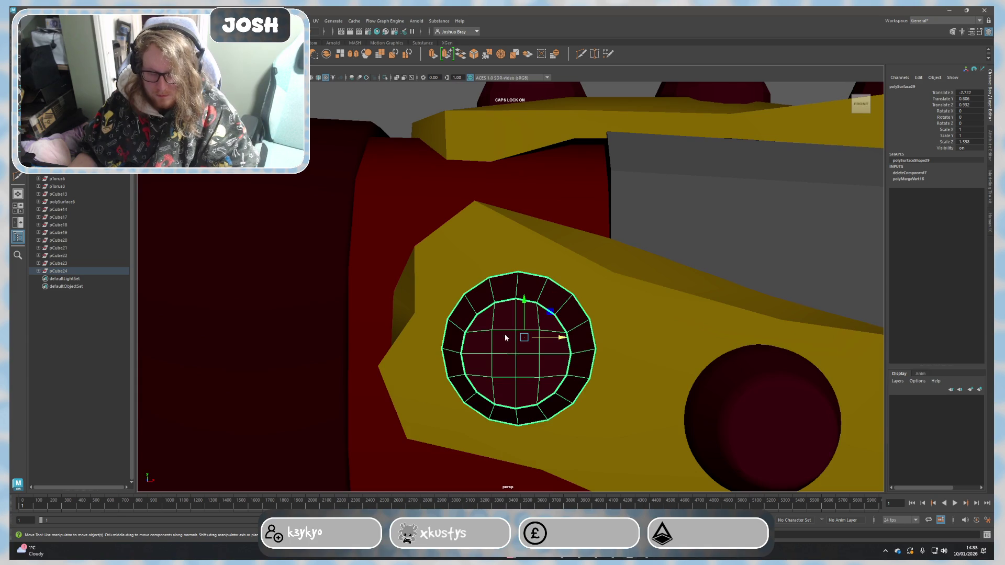
{"action": "mouse_move", "coordinate": [505, 338]}
{"action": "right_mouse_down"}
{"action": "mouse_move", "coordinate": [514, 325]}
{"action": "mouse_move", "coordinate": [515, 354]}
{"action": "right_mouse_up"}
{"action": "right_click", "coordinate": [511, 340]}
{"action": "key", "text": "ctrl+a"}
{"action": "right_click_drag", "start_coordinate": [463, 336], "coordinate": [464, 334]}
{"action": "left_click", "coordinate": [462, 354]}
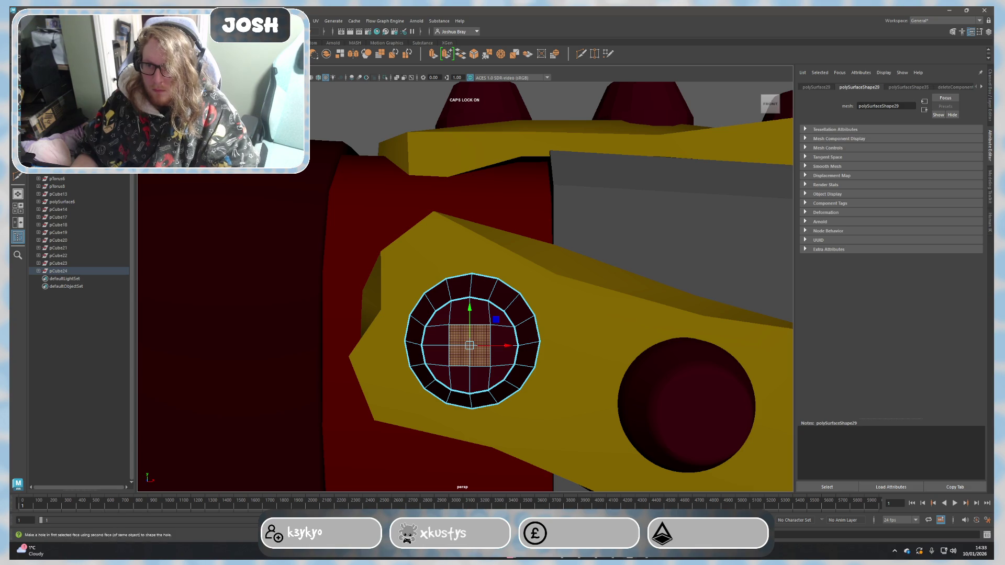
{"action": "right_click", "coordinate": [218, 195], "text": "shift"}
{"action": "left_click", "coordinate": [220, 246]}
{"action": "scroll", "coordinate": [496, 321], "scroll_direction": "up", "scroll_amount": 10}
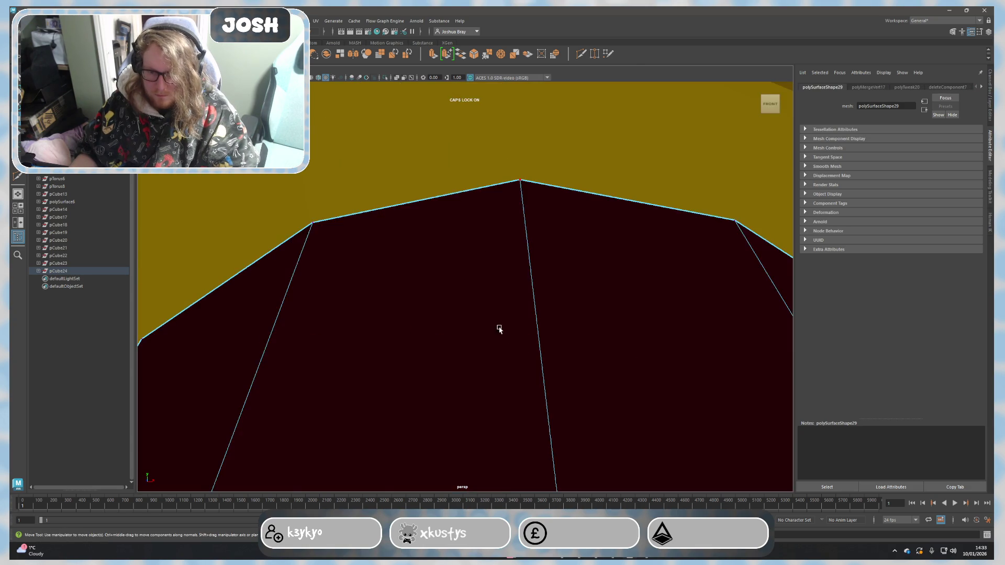
{"action": "scroll", "coordinate": [496, 321], "scroll_direction": "down", "scroll_amount": 8}
Step: Select several edges of the pin's inner fan to check the merged centre
{"action": "mouse_move", "coordinate": [500, 290]}
{"action": "right_mouse_down"}
{"action": "mouse_move", "coordinate": [487, 233]}
{"action": "mouse_move", "coordinate": [479, 277]}
{"action": "mouse_move", "coordinate": [510, 314]}
{"action": "right_mouse_up"}
{"action": "left_click", "coordinate": [487, 233]}
{"action": "left_click", "coordinate": [486, 314], "text": "shift"}
{"action": "left_click", "coordinate": [431, 278], "text": "shift"}
Step: Delete the old middle and right pins from the lower gold plate
{"action": "mouse_move", "coordinate": [510, 314]}
{"action": "left_mouse_down", "text": "alt"}
{"action": "mouse_move", "coordinate": [536, 328]}
{"action": "mouse_move", "coordinate": [515, 371]}
{"action": "left_mouse_up", "text": "alt"}
{"action": "left_click", "coordinate": [516, 371]}
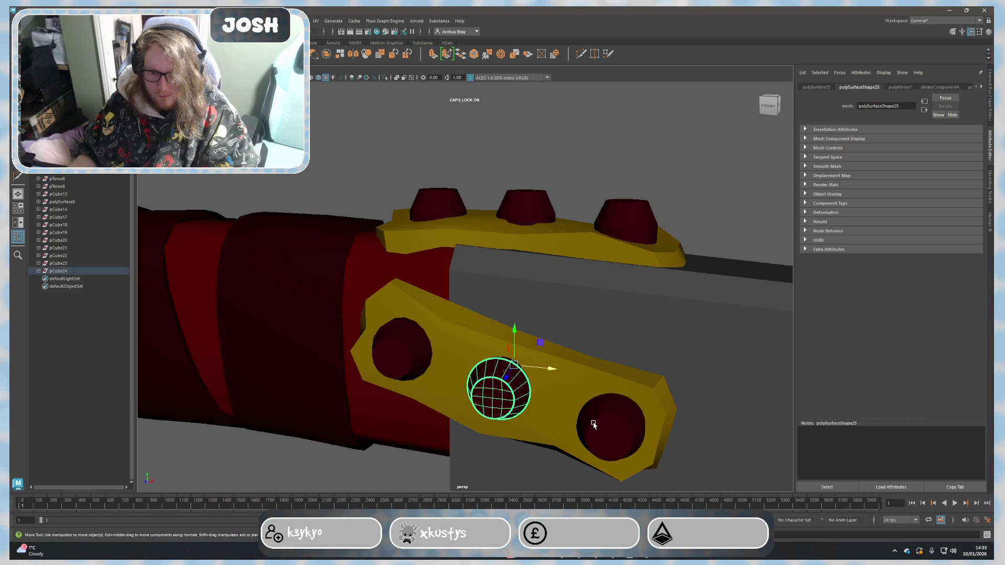
{"action": "left_click", "coordinate": [591, 422], "text": "shift"}
{"action": "key", "text": "Delete"}
Step: Move the fixed rivet pin into the middle hole of the lower plate and centre it
{"action": "left_click", "coordinate": [399, 347]}
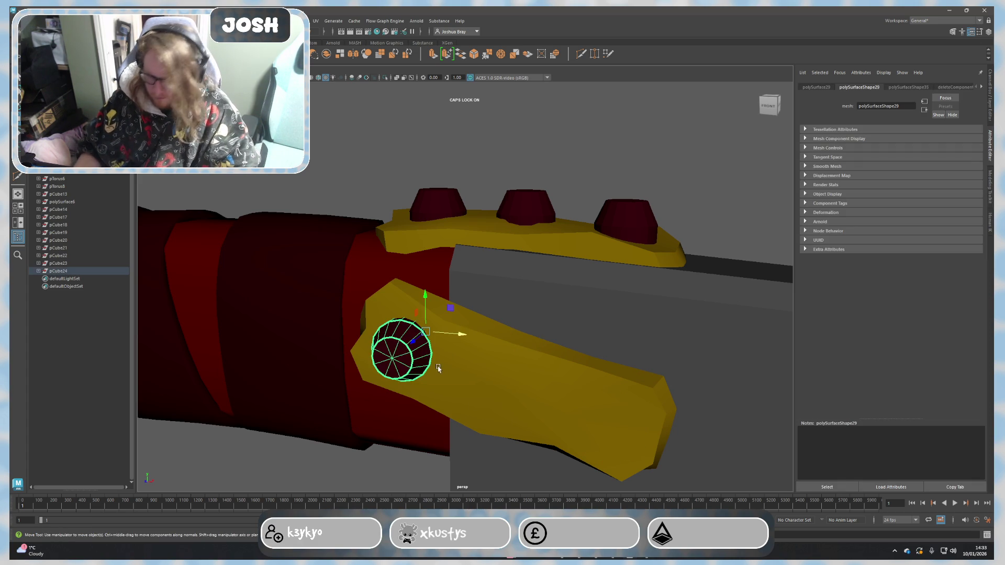
{"action": "left_click_drag", "start_coordinate": [400, 347], "coordinate": [493, 386], "text": "alt"}
{"action": "left_click_drag", "start_coordinate": [499, 334], "coordinate": [618, 341]}
{"action": "left_click_drag", "start_coordinate": [555, 296], "coordinate": [555, 329]}
{"action": "mouse_move", "coordinate": [644, 404]}
{"action": "left_mouse_down", "text": "alt"}
{"action": "mouse_move", "coordinate": [632, 348]}
{"action": "mouse_move", "coordinate": [587, 293]}
{"action": "left_mouse_up", "text": "alt"}
{"action": "left_click_drag", "start_coordinate": [546, 254], "coordinate": [530, 254]}
{"action": "mouse_move", "coordinate": [518, 322]}
{"action": "left_mouse_down", "text": "alt"}
{"action": "mouse_move", "coordinate": [417, 330]}
{"action": "mouse_move", "coordinate": [502, 316]}
{"action": "left_mouse_up", "text": "alt"}
Step: Duplicate the pin and place the copy in the lower plate's end hole
{"action": "key", "text": "ctrl+d"}
{"action": "left_click_drag", "start_coordinate": [556, 236], "coordinate": [658, 248]}
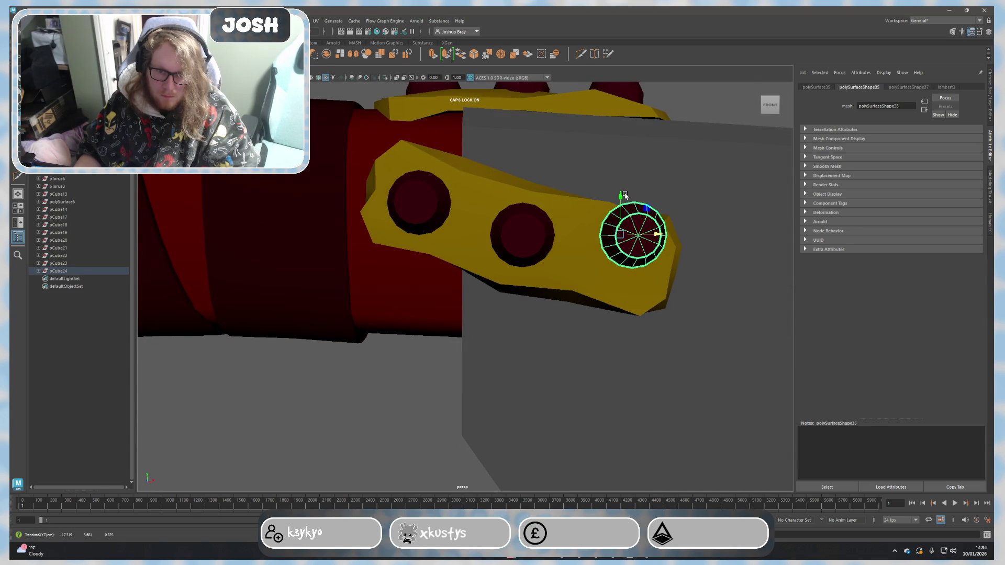
{"action": "mouse_move", "coordinate": [618, 196]}
{"action": "left_mouse_down"}
{"action": "mouse_move", "coordinate": [601, 336]}
{"action": "mouse_move", "coordinate": [561, 290]}
{"action": "mouse_move", "coordinate": [549, 350]}
{"action": "mouse_move", "coordinate": [482, 333]}
{"action": "mouse_move", "coordinate": [520, 345]}
{"action": "left_mouse_up"}
{"action": "left_click", "coordinate": [601, 271]}
{"action": "right_click_drag", "start_coordinate": [520, 346], "coordinate": [513, 342], "text": "alt"}
{"action": "scroll", "coordinate": [664, 321], "scroll_direction": "down", "scroll_amount": 5}
{"action": "left_click_drag", "start_coordinate": [664, 321], "coordinate": [617, 329], "text": "alt"}
{"action": "left_click", "coordinate": [572, 329]}
{"action": "scroll", "coordinate": [546, 335], "scroll_direction": "up", "scroll_amount": 5}
{"action": "scroll", "coordinate": [575, 338], "scroll_direction": "down", "scroll_amount": 3}
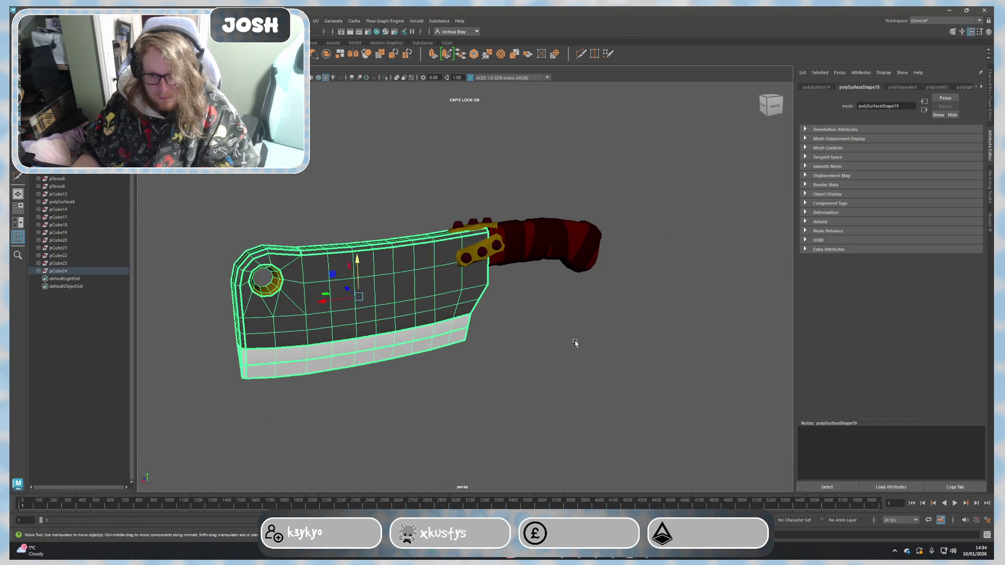
{"action": "left_click", "coordinate": [549, 338]}
{"action": "mouse_move", "coordinate": [308, 180]}
{"action": "left_mouse_down"}
{"action": "mouse_move", "coordinate": [662, 461]}
{"action": "mouse_move", "coordinate": [592, 414]}
{"action": "left_mouse_up"}
{"action": "left_click_drag", "start_coordinate": [510, 376], "coordinate": [554, 388], "text": "alt"}
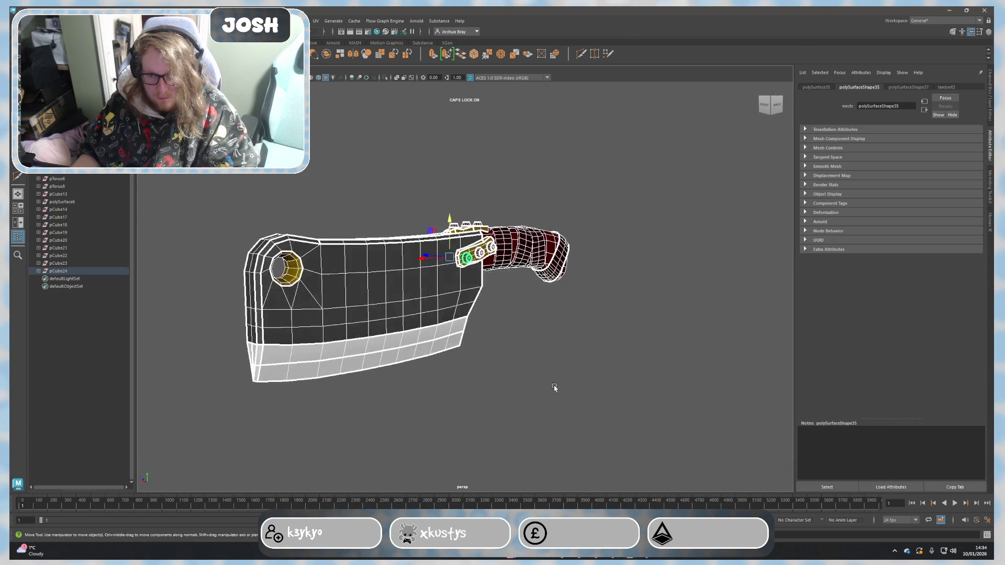
{"action": "left_click", "coordinate": [555, 388]}
{"action": "mouse_move", "coordinate": [458, 356]}
{"action": "left_mouse_down", "text": "alt"}
{"action": "mouse_move", "coordinate": [416, 358]}
{"action": "mouse_move", "coordinate": [464, 345]}
{"action": "mouse_move", "coordinate": [477, 361]}
{"action": "mouse_move", "coordinate": [448, 364]}
{"action": "mouse_move", "coordinate": [458, 362]}
{"action": "left_mouse_up", "text": "alt"}
{"action": "scroll", "coordinate": [386, 329], "scroll_direction": "up", "scroll_amount": 3}
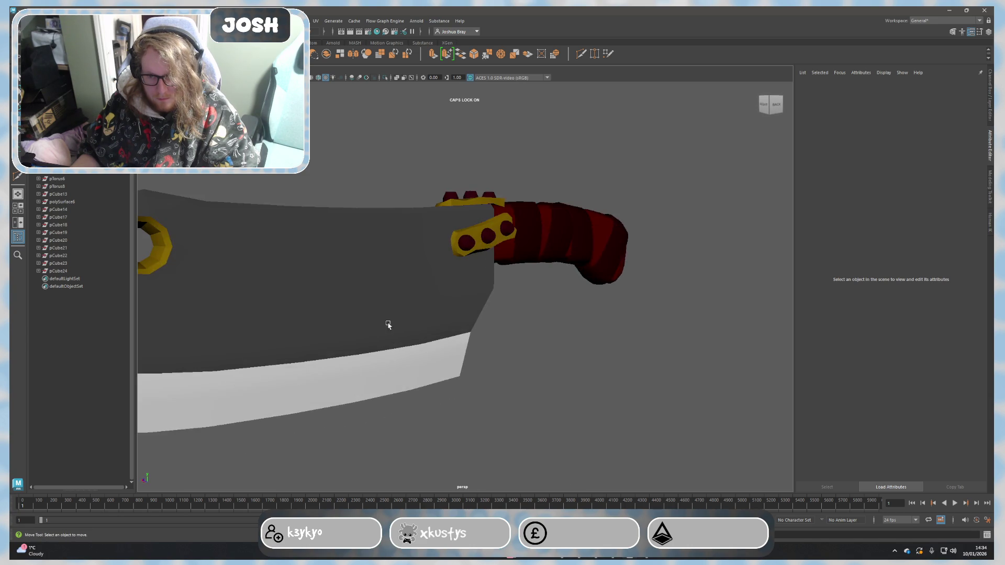
{"action": "middle_click_drag", "start_coordinate": [385, 329], "coordinate": [551, 332], "text": "alt"}
{"action": "scroll", "coordinate": [489, 328], "scroll_direction": "up", "scroll_amount": 3}
{"action": "left_click", "coordinate": [350, 330]}
{"action": "scroll", "coordinate": [345, 322], "scroll_direction": "up", "scroll_amount": 3}
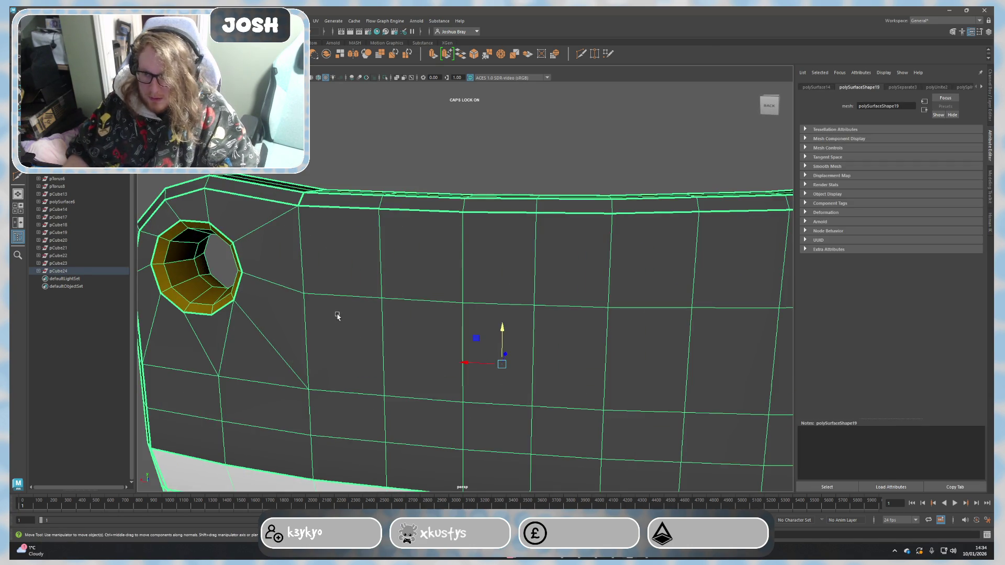
{"action": "middle_click_drag", "start_coordinate": [336, 314], "coordinate": [565, 307], "text": "alt"}
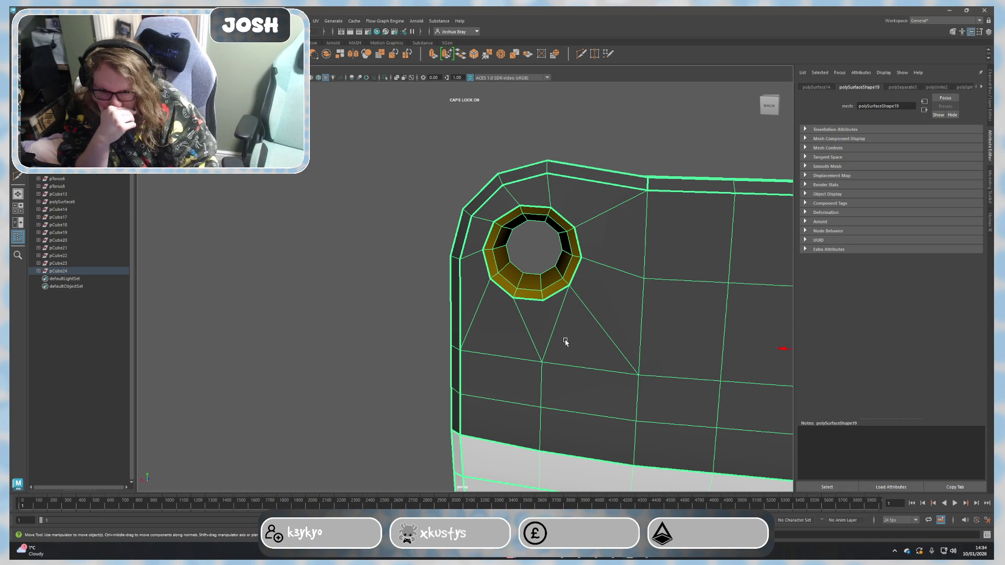
{"action": "scroll", "coordinate": [597, 267], "scroll_direction": "down", "scroll_amount": 4}
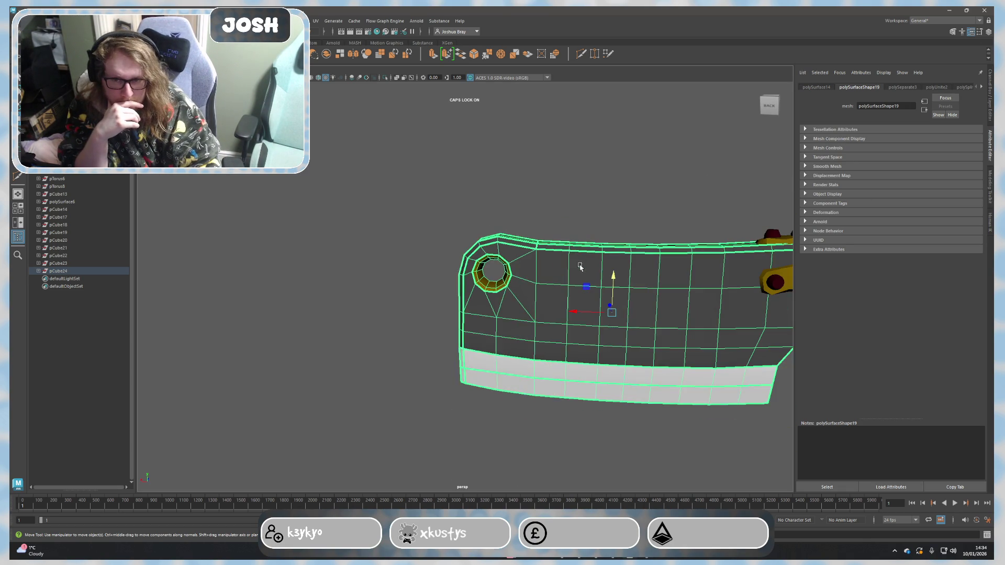
{"action": "scroll", "coordinate": [504, 263], "scroll_direction": "up", "scroll_amount": 5}
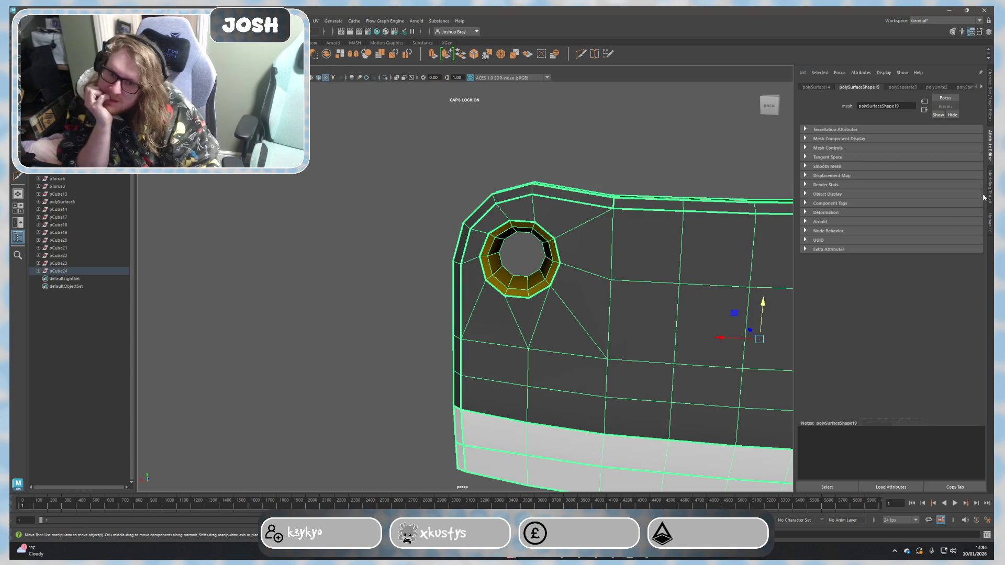
{"action": "scroll", "coordinate": [704, 265], "scroll_direction": "down", "scroll_amount": 8}
{"action": "scroll", "coordinate": [561, 292], "scroll_direction": "down", "scroll_amount": 2}
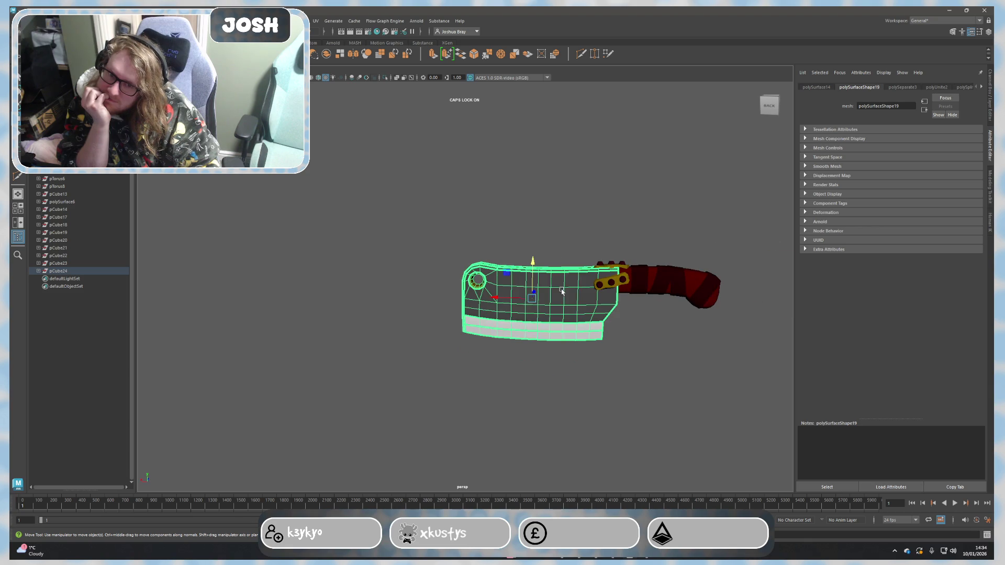
{"action": "left_click", "coordinate": [691, 359]}
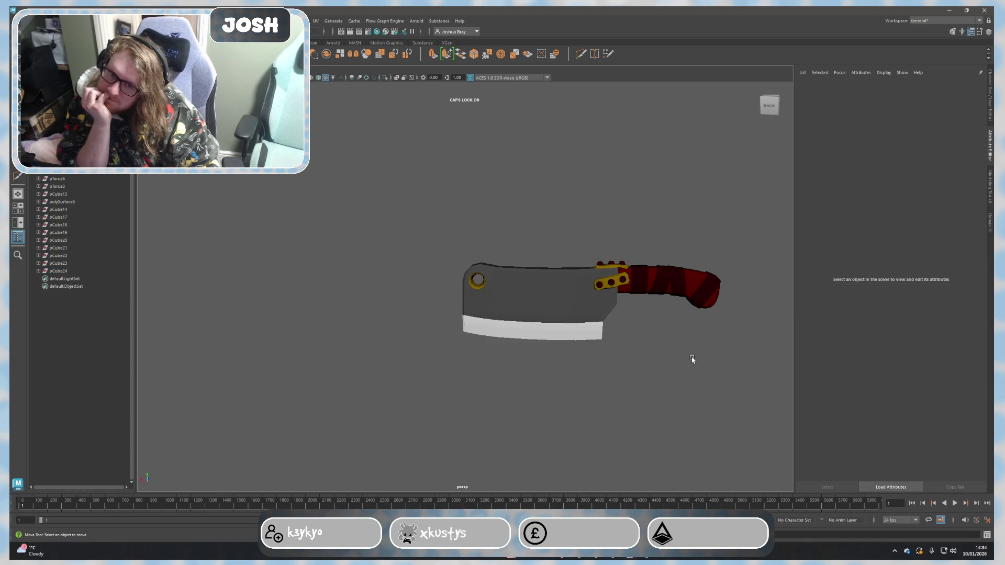
{"action": "scroll", "coordinate": [692, 359], "scroll_direction": "up", "scroll_amount": 4}
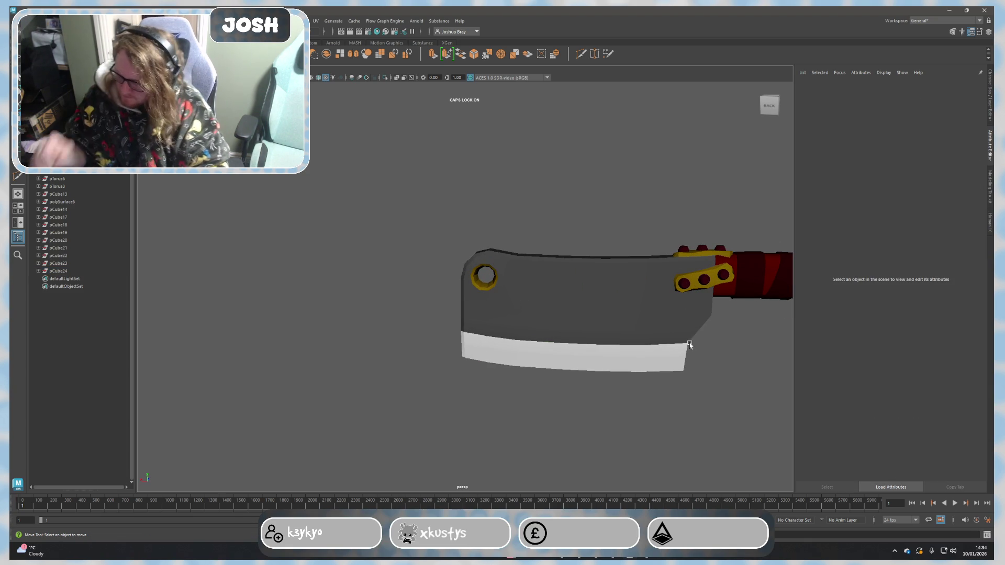
{"action": "mouse_move", "coordinate": [791, 343]}
{"action": "left_mouse_down", "text": "alt"}
{"action": "mouse_move", "coordinate": [550, 309]}
{"action": "mouse_move", "coordinate": [521, 316]}
{"action": "left_mouse_up", "text": "alt"}
{"action": "scroll", "coordinate": [406, 285], "scroll_direction": "up", "scroll_amount": 4}
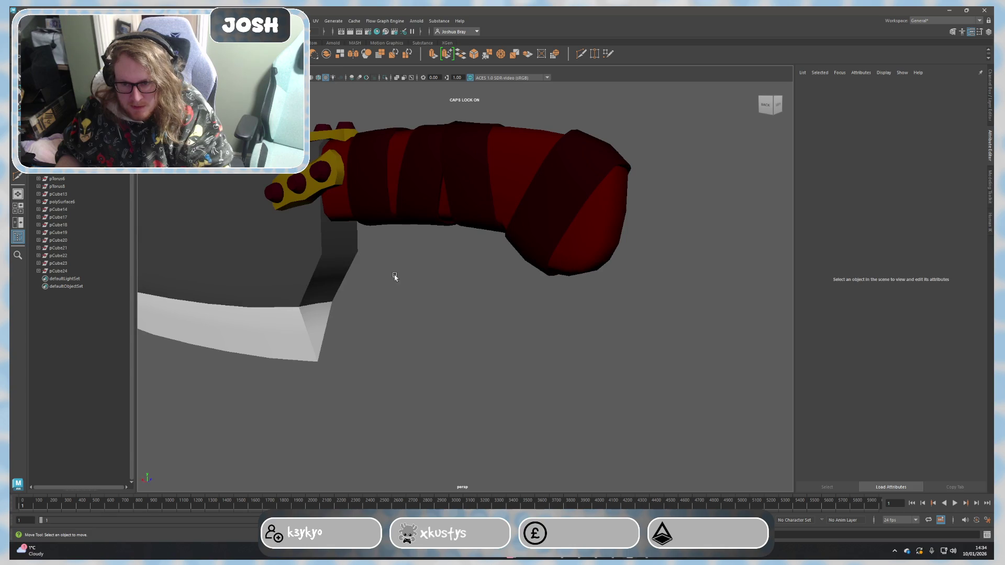
{"action": "left_click", "coordinate": [328, 243]}
{"action": "left_click_drag", "start_coordinate": [349, 248], "coordinate": [432, 253], "text": "alt"}
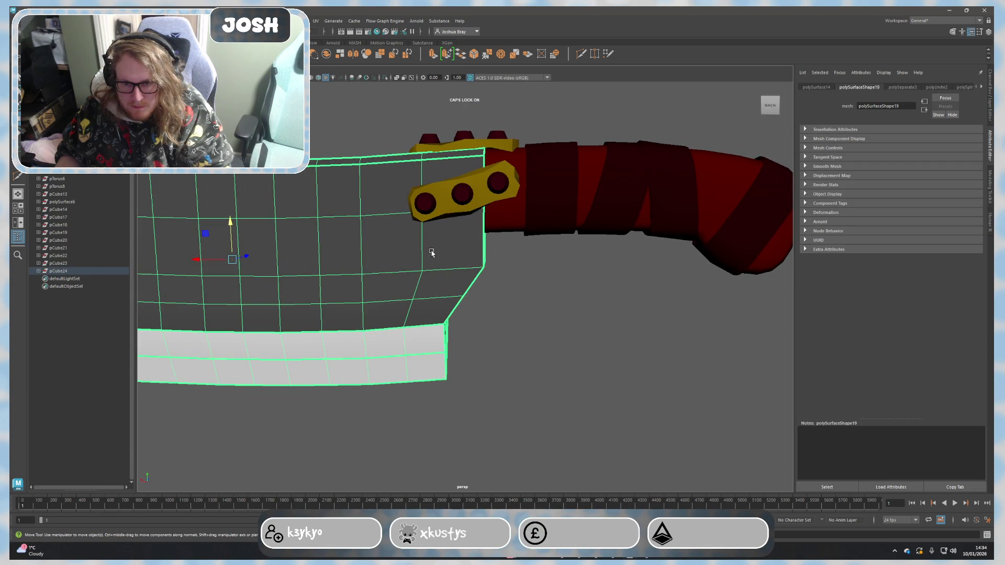
{"action": "scroll", "coordinate": [431, 253], "scroll_direction": "down", "scroll_amount": 5}
{"action": "left_click", "coordinate": [581, 325]}
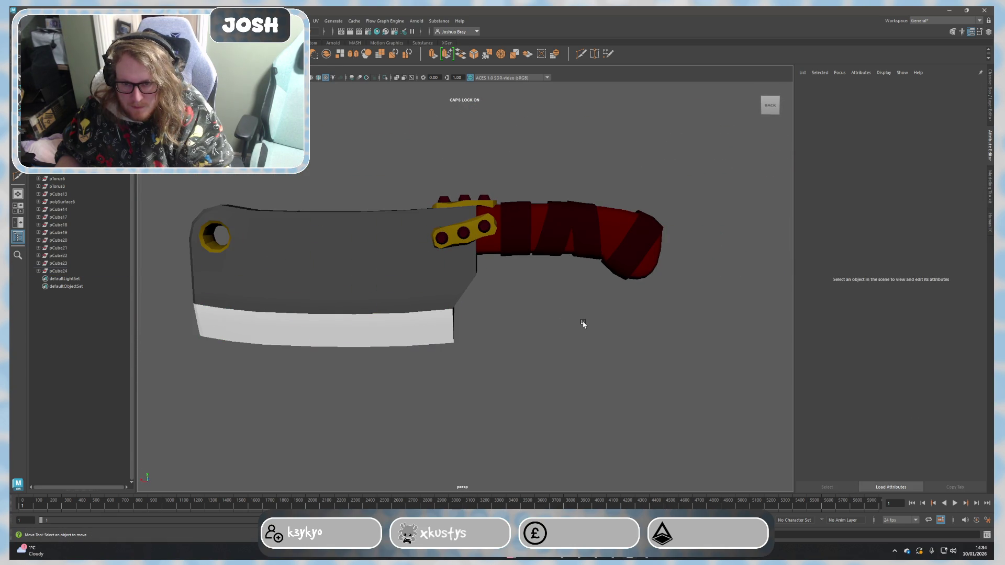
{"action": "mouse_move", "coordinate": [581, 325]}
{"action": "left_mouse_down", "text": "alt"}
{"action": "mouse_move", "coordinate": [550, 309]}
{"action": "mouse_move", "coordinate": [391, 294]}
{"action": "mouse_move", "coordinate": [401, 272]}
{"action": "mouse_move", "coordinate": [527, 292]}
{"action": "mouse_move", "coordinate": [473, 287]}
{"action": "left_mouse_up", "text": "alt"}
{"action": "scroll", "coordinate": [574, 324], "scroll_direction": "down", "scroll_amount": 3}
{"action": "scroll", "coordinate": [485, 292], "scroll_direction": "up", "scroll_amount": 5}
{"action": "mouse_move", "coordinate": [557, 298]}
{"action": "left_mouse_down", "text": "alt"}
{"action": "mouse_move", "coordinate": [523, 278]}
{"action": "mouse_move", "coordinate": [547, 288]}
{"action": "mouse_move", "coordinate": [544, 327]}
{"action": "mouse_move", "coordinate": [588, 332]}
{"action": "left_mouse_up", "text": "alt"}
{"action": "scroll", "coordinate": [544, 326], "scroll_direction": "down", "scroll_amount": 5}
{"action": "mouse_move", "coordinate": [668, 320]}
{"action": "left_mouse_down", "text": "alt"}
{"action": "mouse_move", "coordinate": [605, 309]}
{"action": "mouse_move", "coordinate": [484, 246]}
{"action": "mouse_move", "coordinate": [515, 268]}
{"action": "left_mouse_up", "text": "alt"}
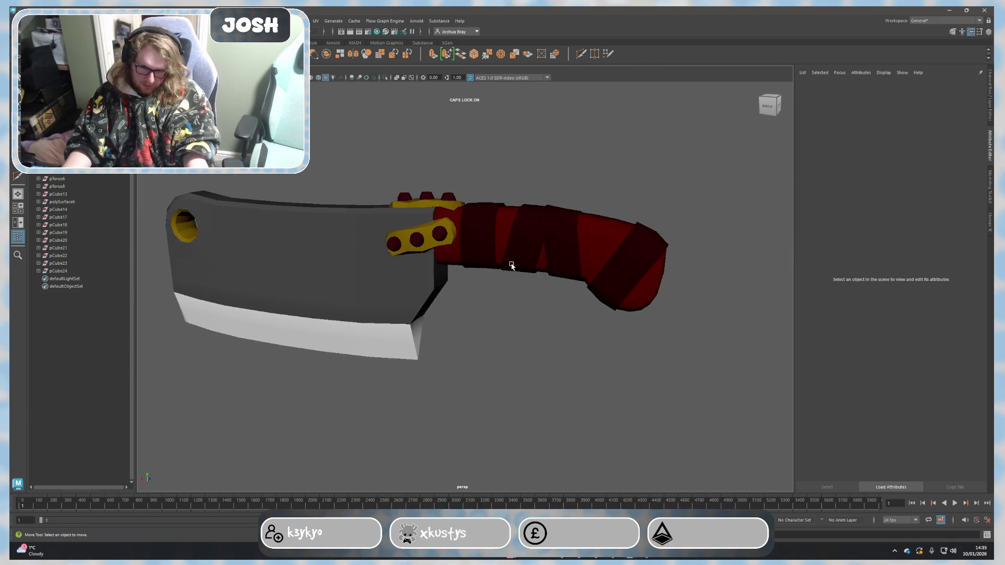
{"action": "mouse_move", "coordinate": [498, 327]}
{"action": "left_mouse_down", "text": "alt"}
{"action": "mouse_move", "coordinate": [473, 225]}
{"action": "mouse_move", "coordinate": [473, 250]}
{"action": "mouse_move", "coordinate": [534, 274]}
{"action": "mouse_move", "coordinate": [683, 273]}
{"action": "left_mouse_up", "text": "alt"}
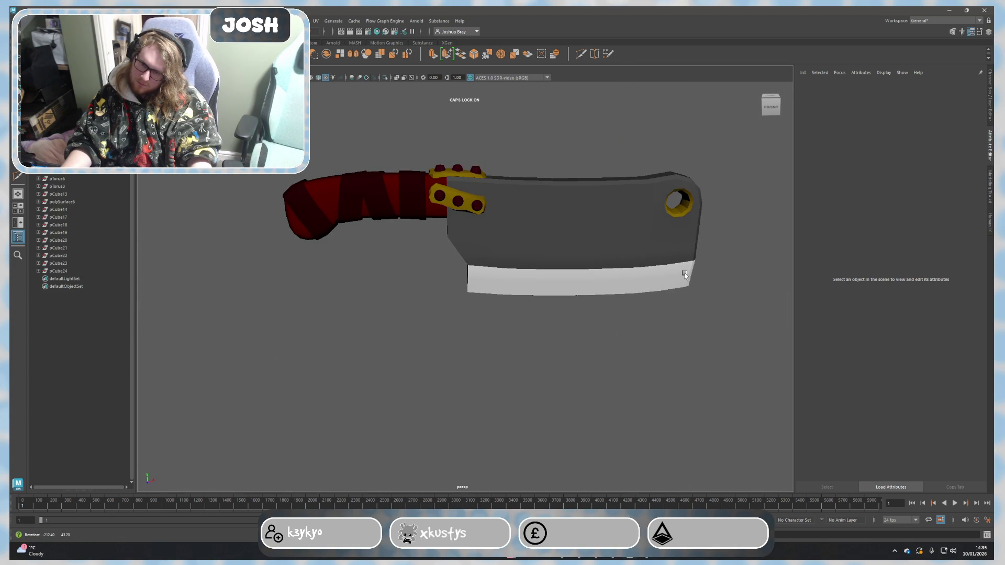
{"action": "left_click", "coordinate": [591, 557]}
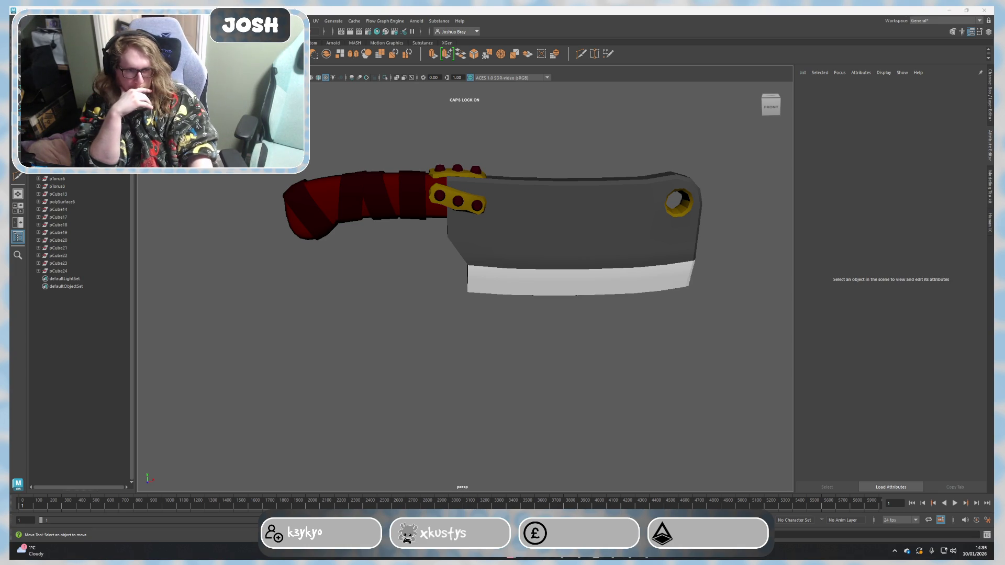
{"action": "left_click", "coordinate": [568, 399]}
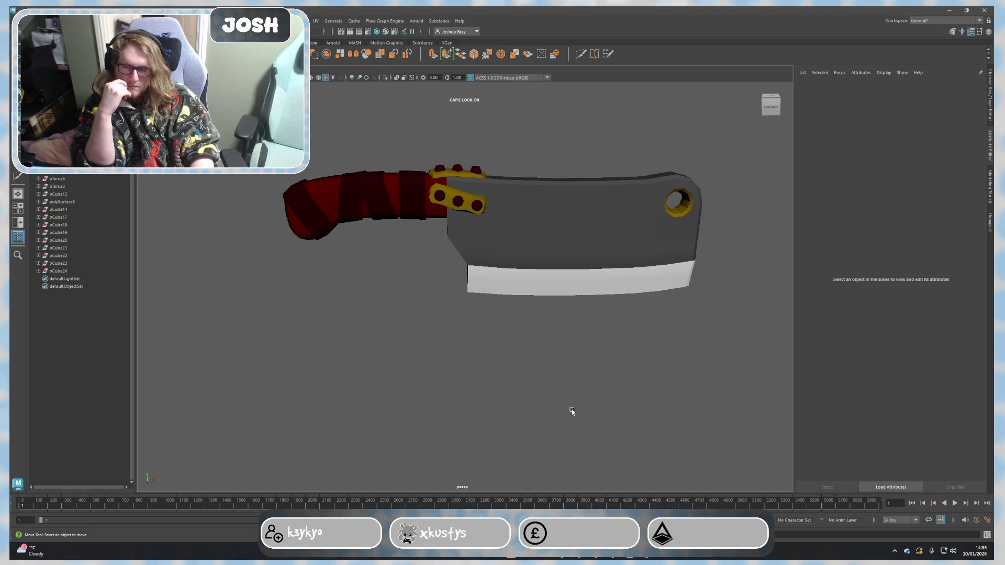